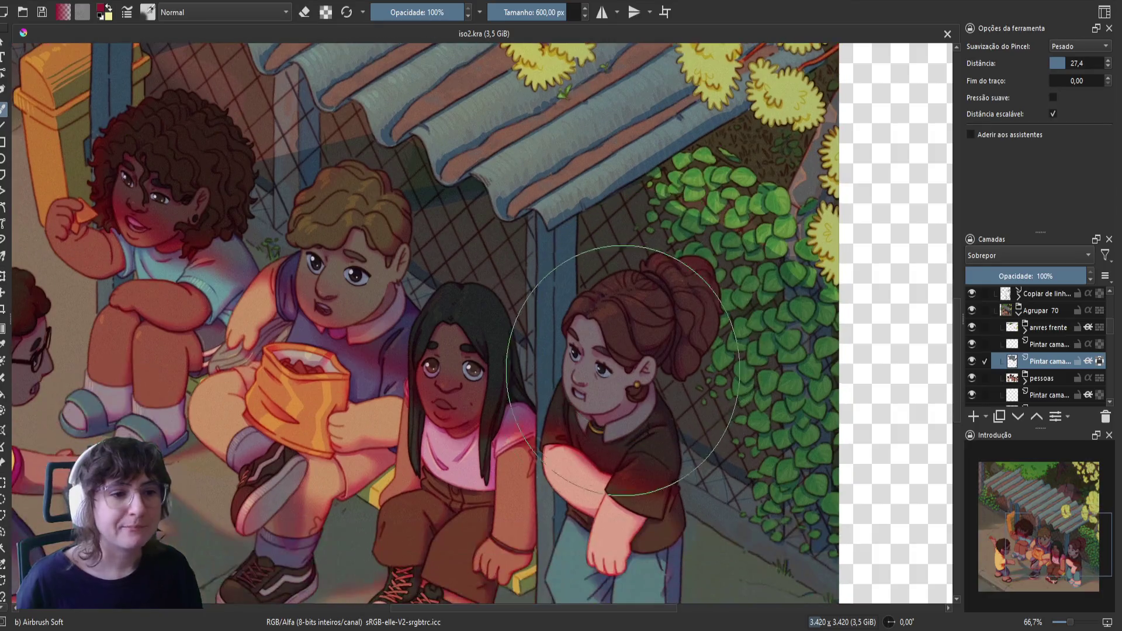
- Zoom and pan the canvas to bring the roof and upper-left of the illustration into view
scroll(646, 481, up, 3)
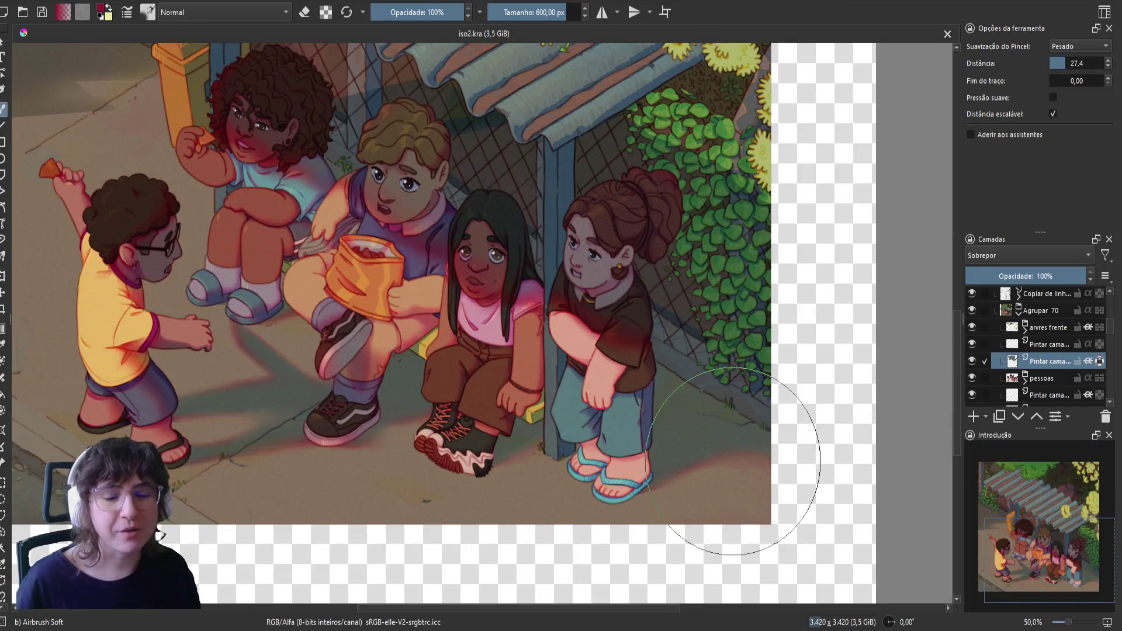
scroll(739, 450, up, 1)
scroll(502, 484, down, 1)
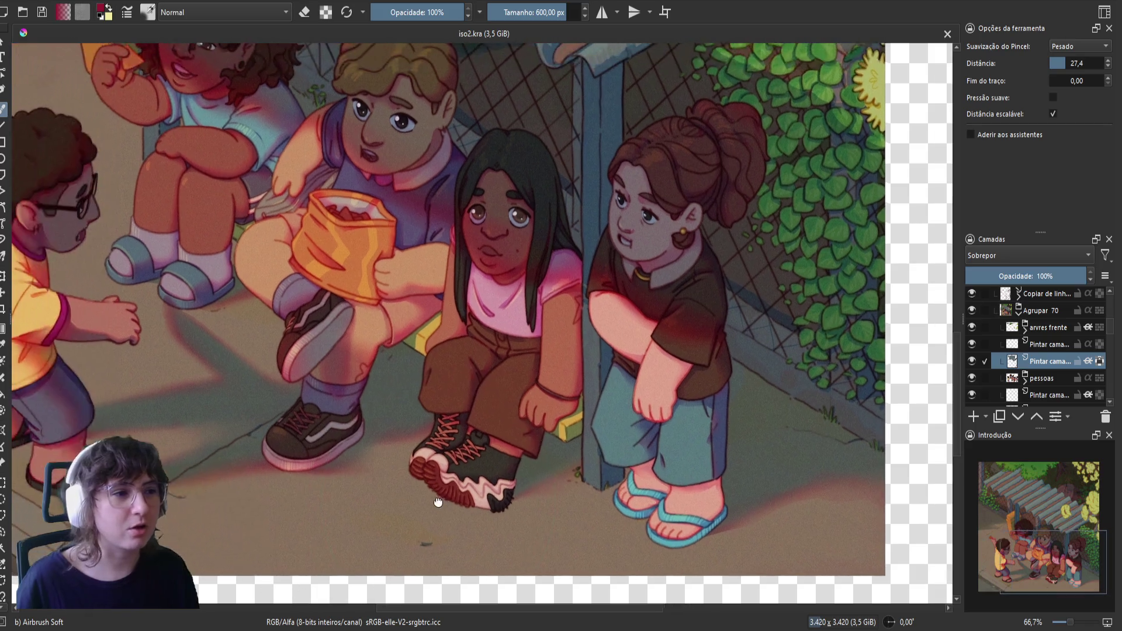
scroll(456, 367, down, 1)
scroll(456, 367, up, 2)
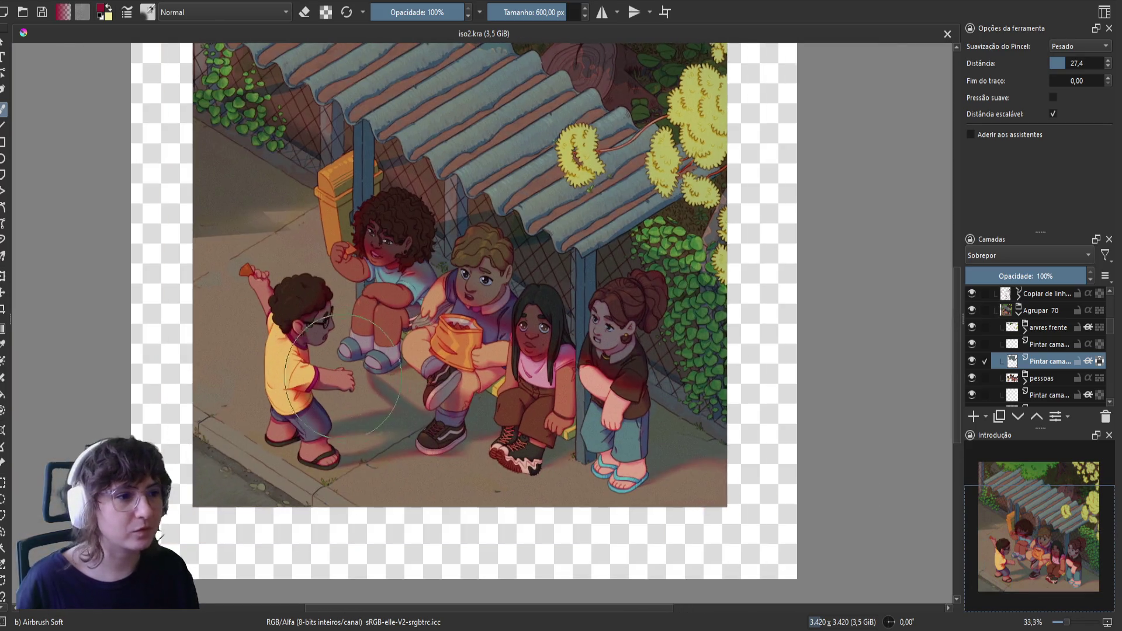
scroll(517, 337, down, 1)
drag(517, 337, 490, 448)
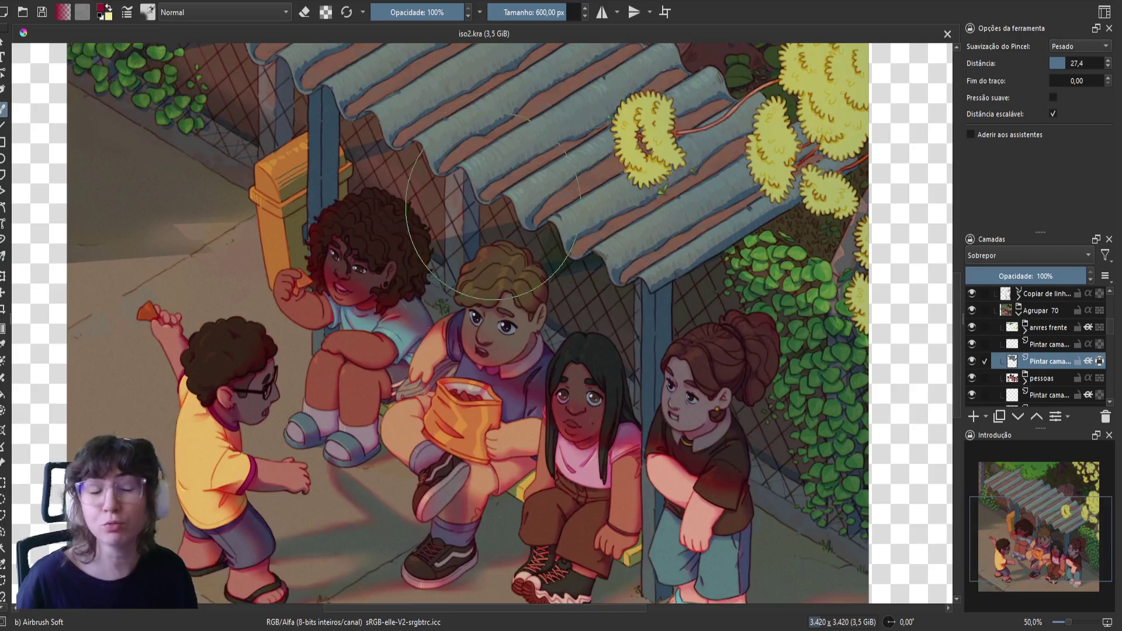
drag(587, 50, 515, 181)
drag(311, 245, 612, 246)
- Bring the roof and the illustration's top edge into view, then switch to the Opera GX tab
scroll(612, 247, up, 1)
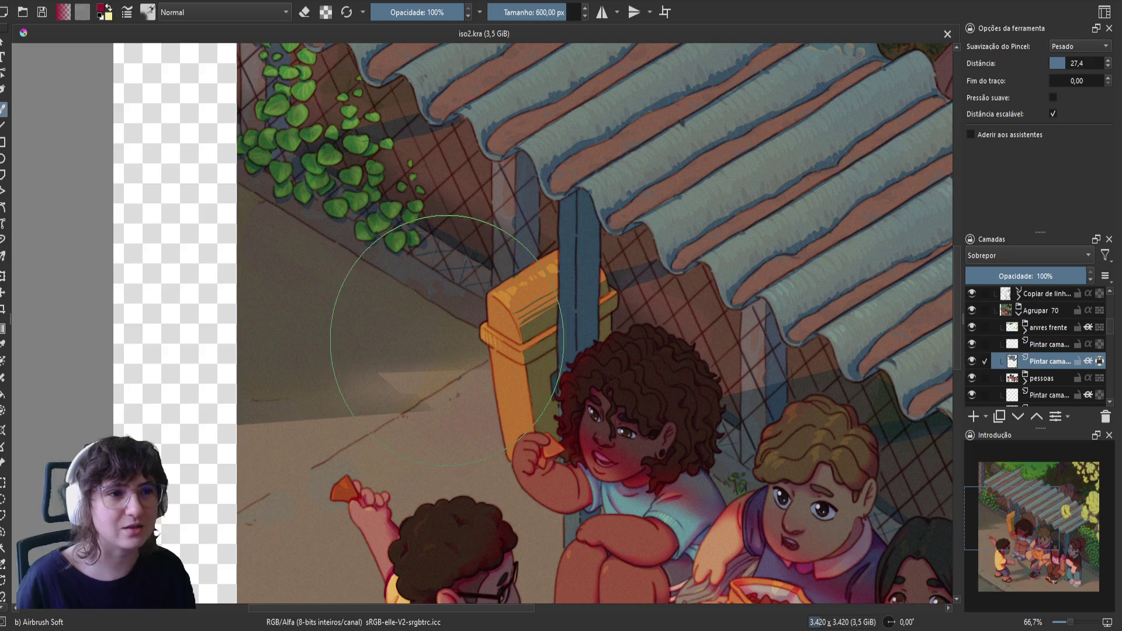
scroll(514, 286, down, 4)
scroll(514, 287, up, 4)
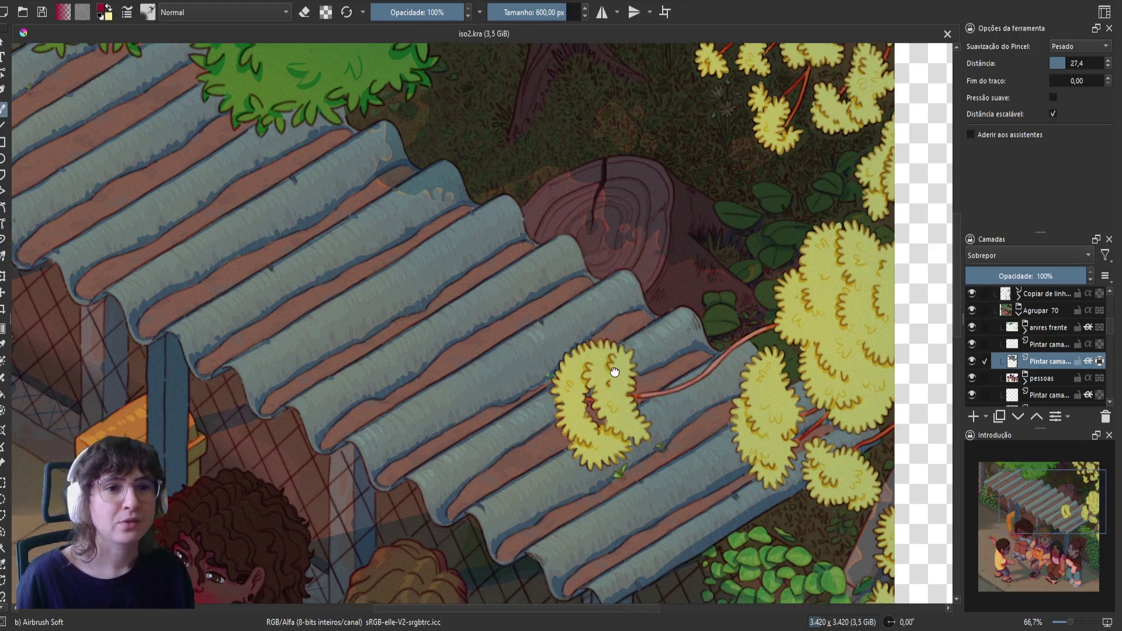
scroll(558, 348, down, 4)
scroll(559, 348, up, 1)
scroll(559, 348, up, 3)
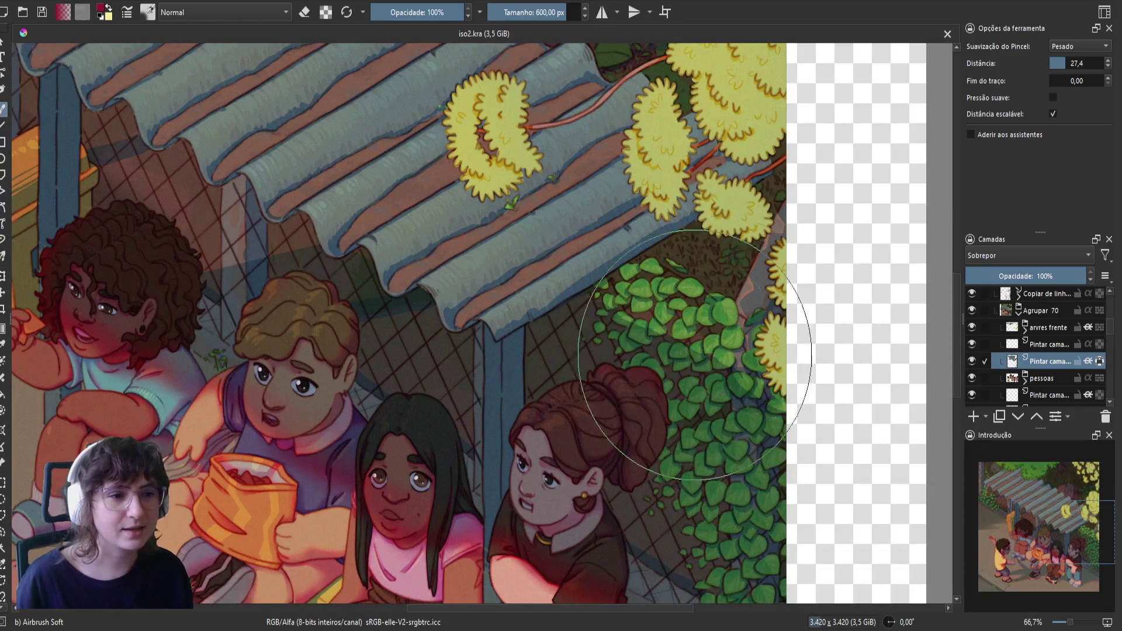
scroll(690, 306, down, 2)
drag(599, 292, 606, 403)
scroll(475, 268, up, 1)
drag(474, 268, 439, 335)
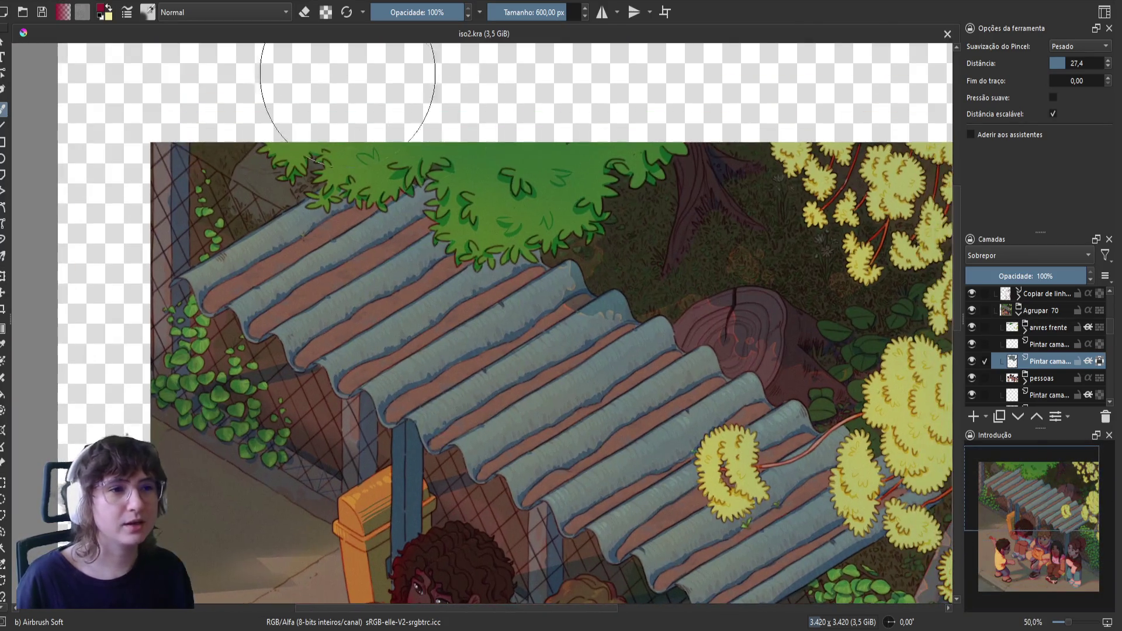
drag(524, 342, 465, 336)
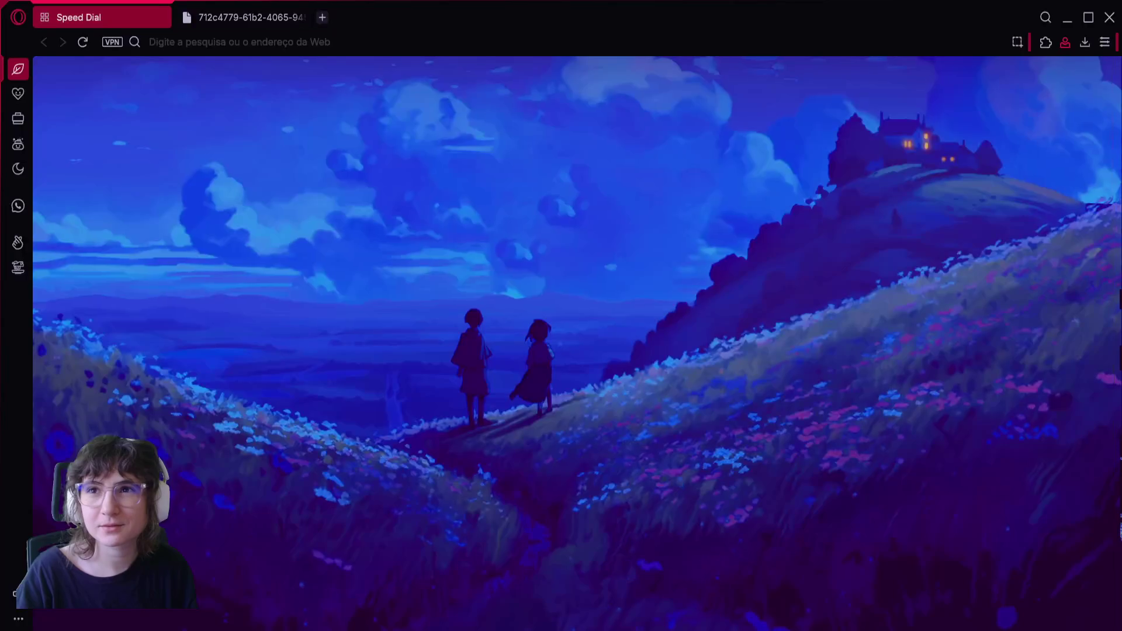
click(243, 17)
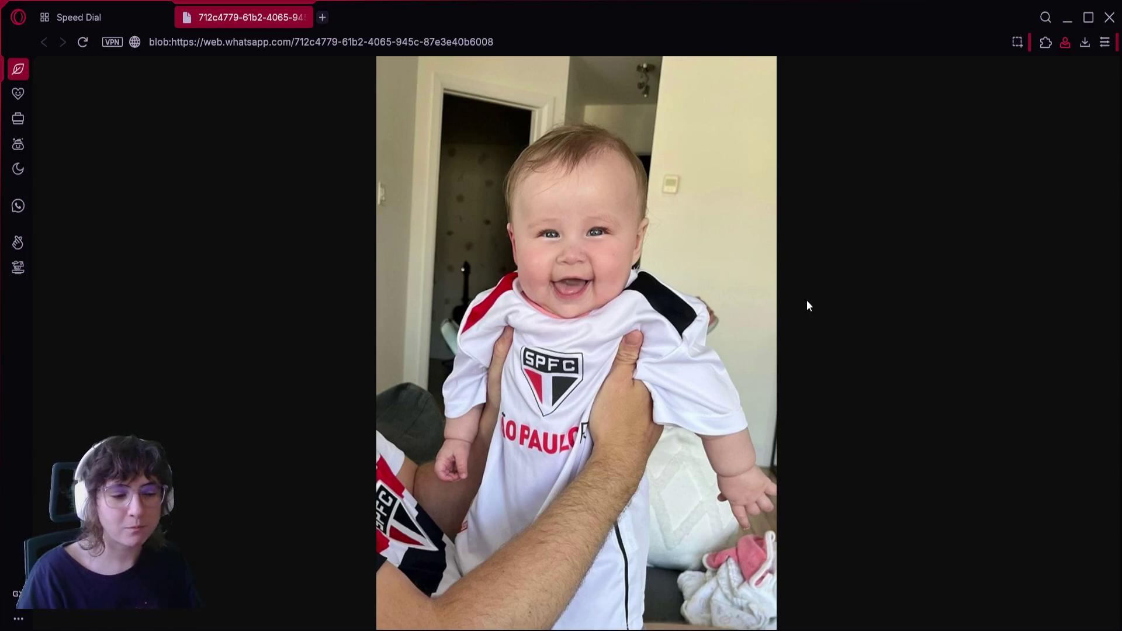
- Enlarge the baby photo in the Opera GX tab to its full size
click(553, 209)
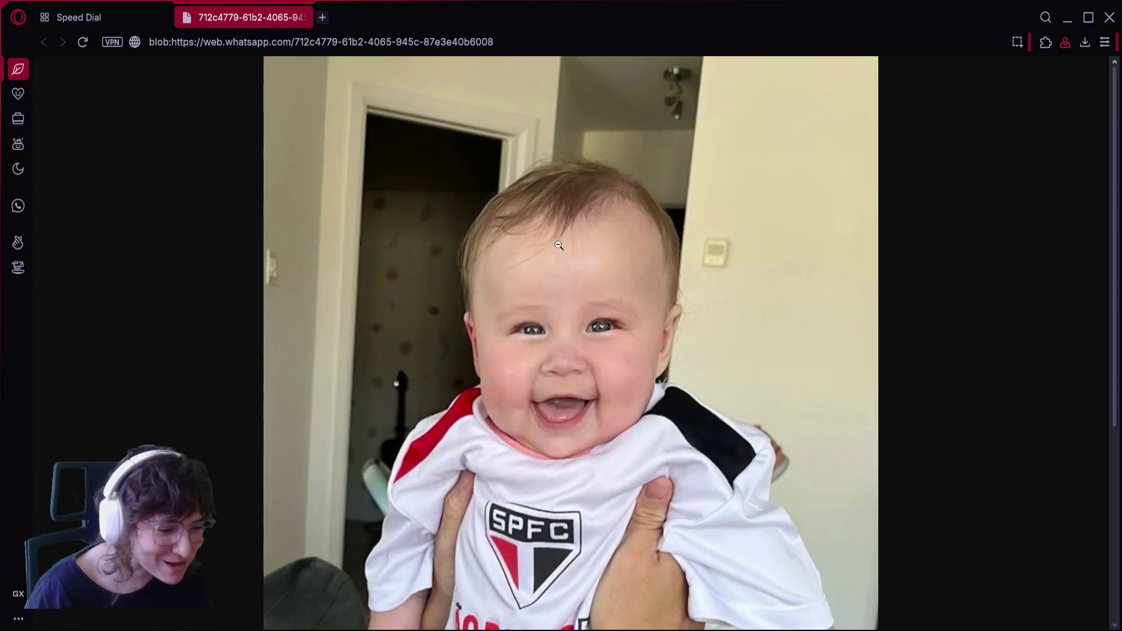
scroll(543, 360, down, 1)
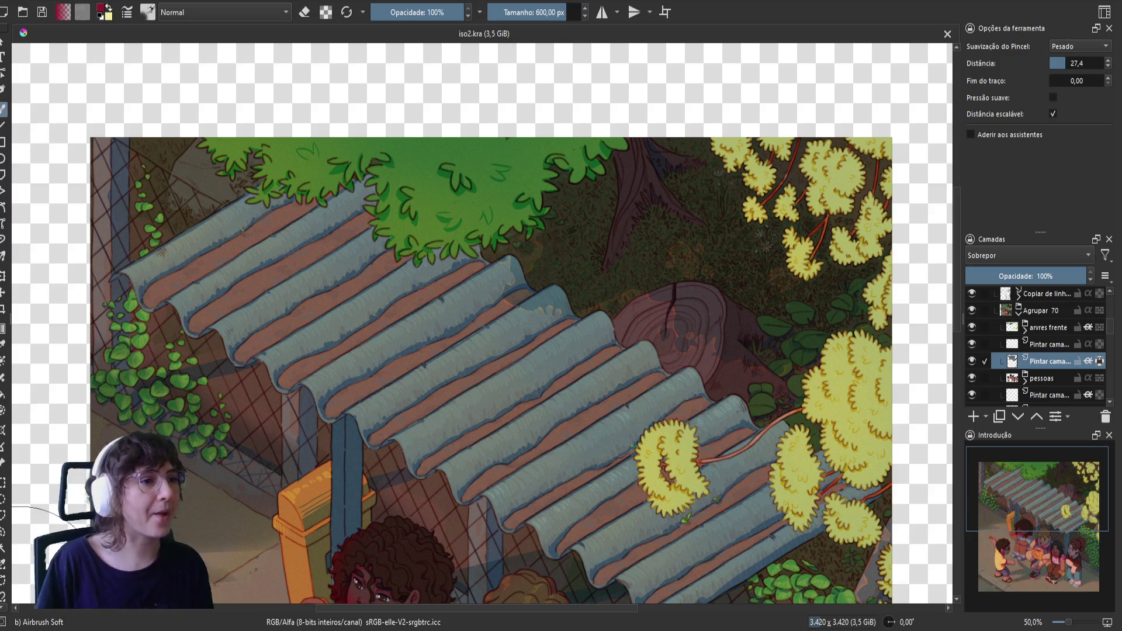
drag(355, 369, 370, 306)
scroll(371, 305, down, 1)
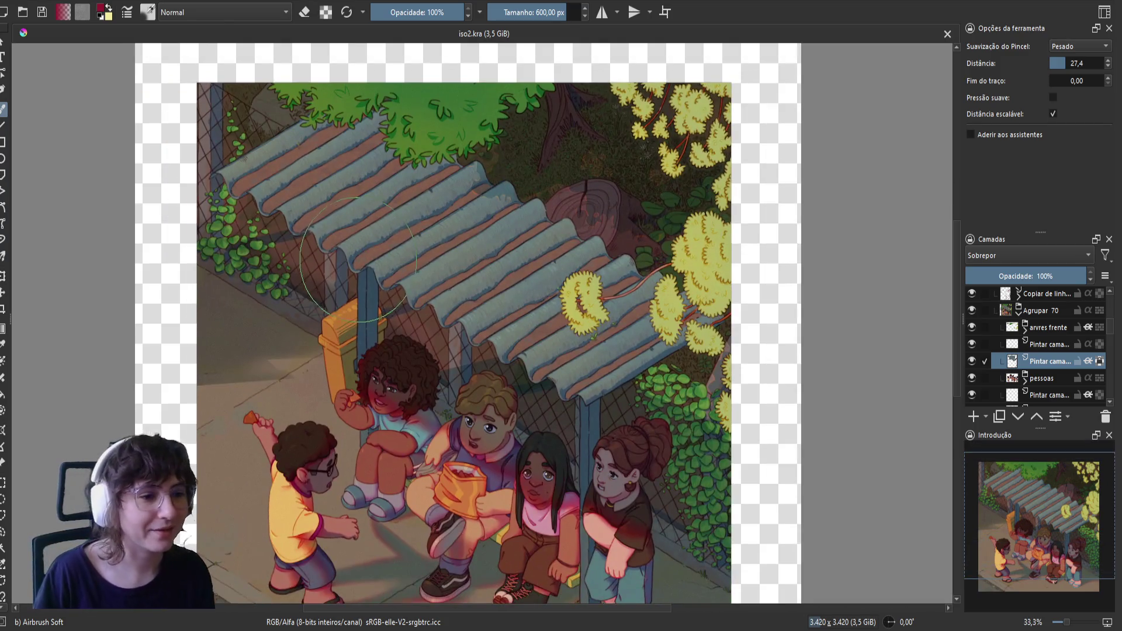
scroll(358, 260, down, 1)
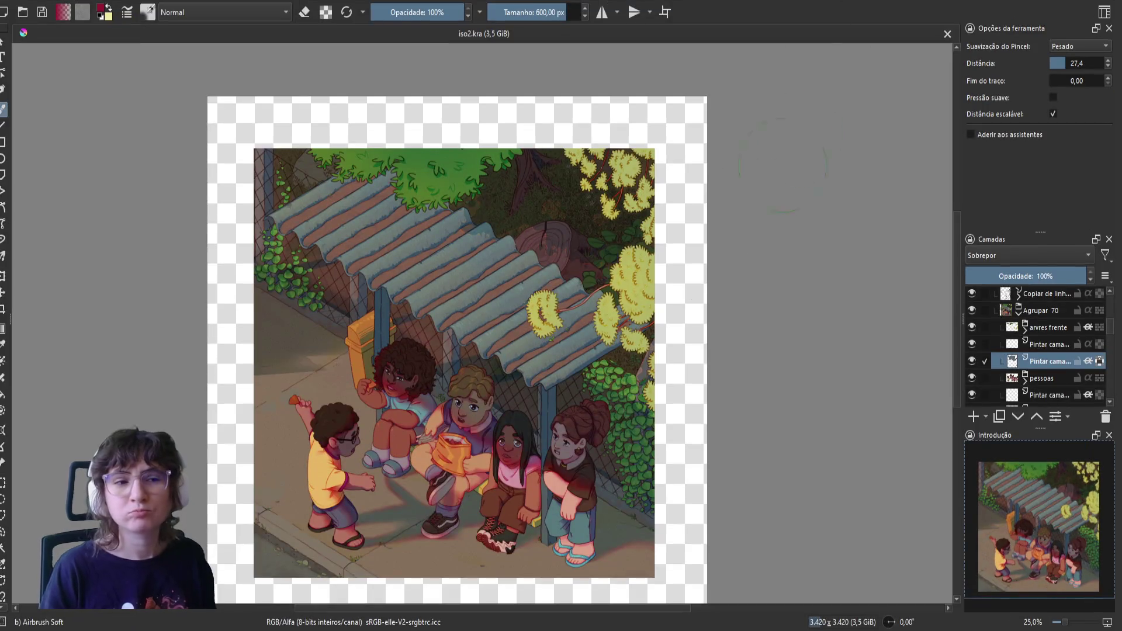
drag(657, 345, 670, 330)
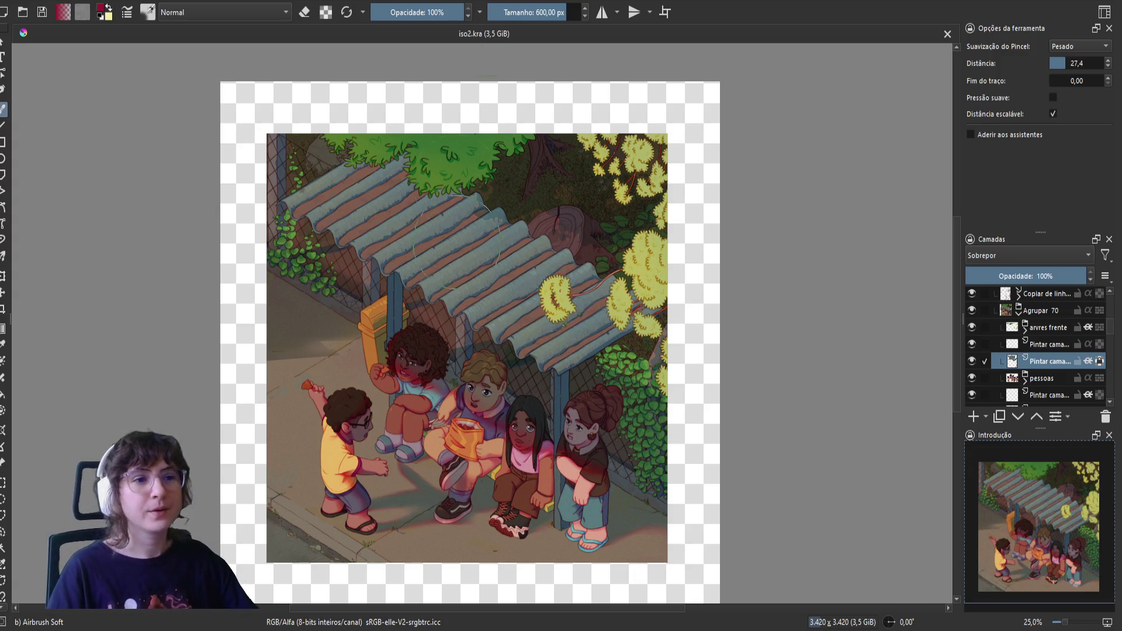
- Hide and show the lighting overlay layers repeatedly to compare the scene, ending with them visible
click(970, 362)
click(972, 345)
click(972, 345)
click(972, 344)
click(972, 344)
click(972, 345)
- Select the 55% 'Pintar camada' lighting layer, zoom in, and toggle it off and on to compare
click(972, 344)
click(1046, 344)
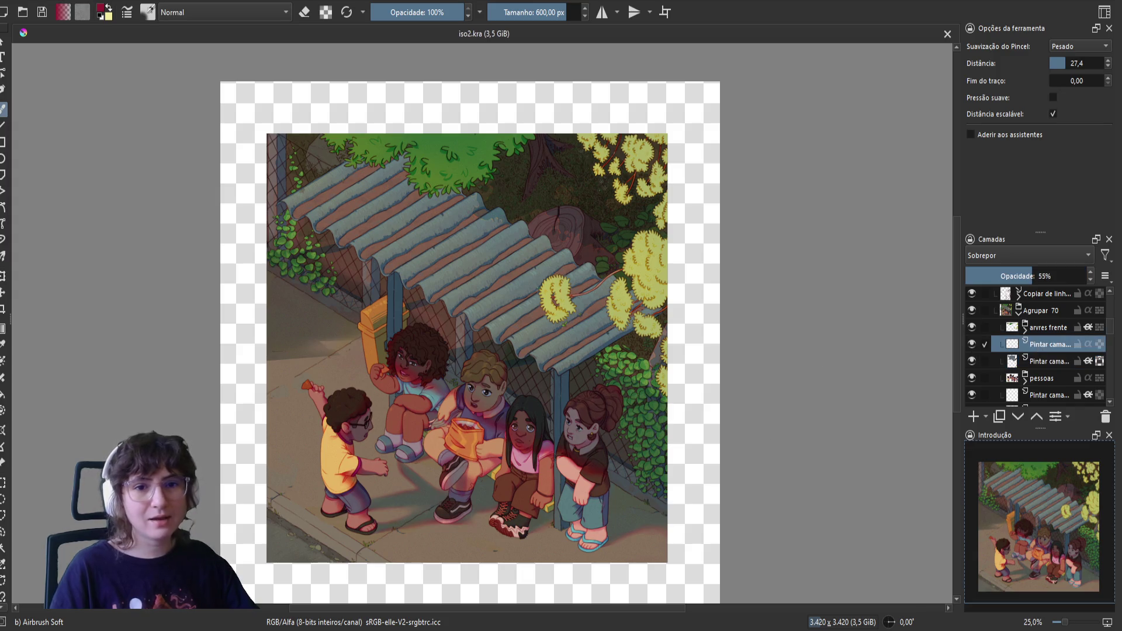
scroll(538, 482, up, 1)
scroll(538, 482, up, 2)
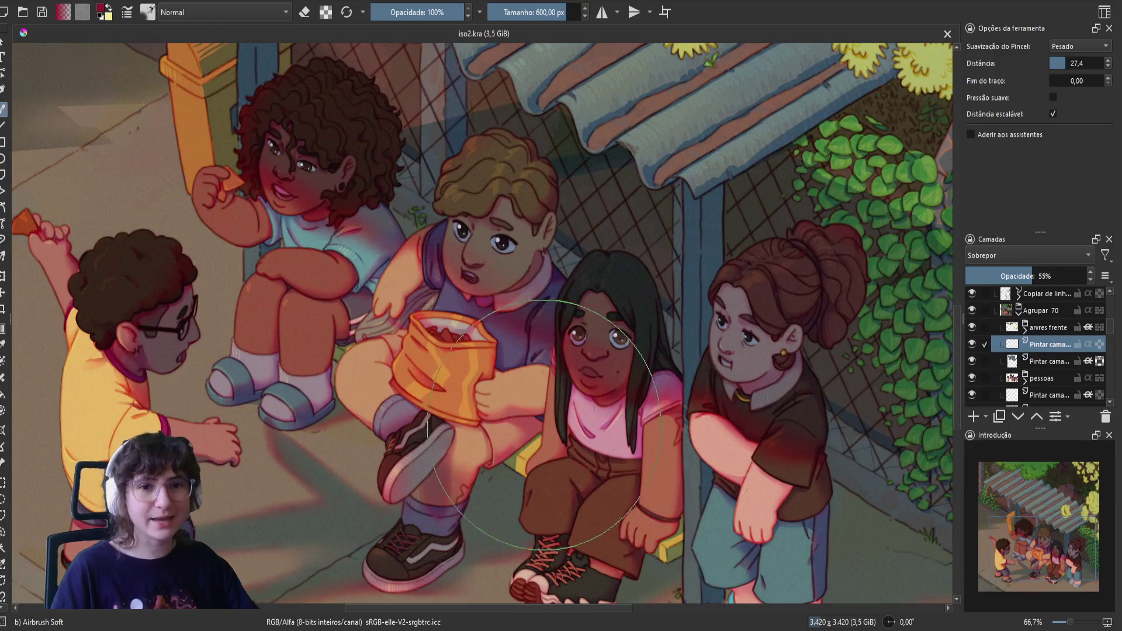
click(971, 344)
click(971, 344)
click(972, 344)
click(971, 344)
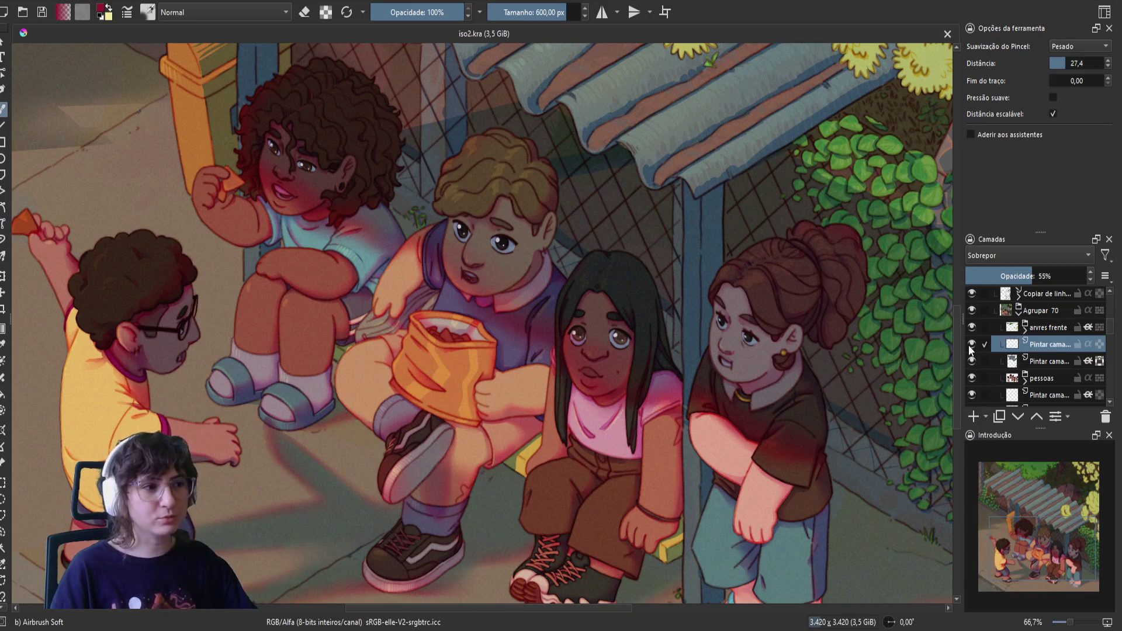
scroll(529, 397, up, 2)
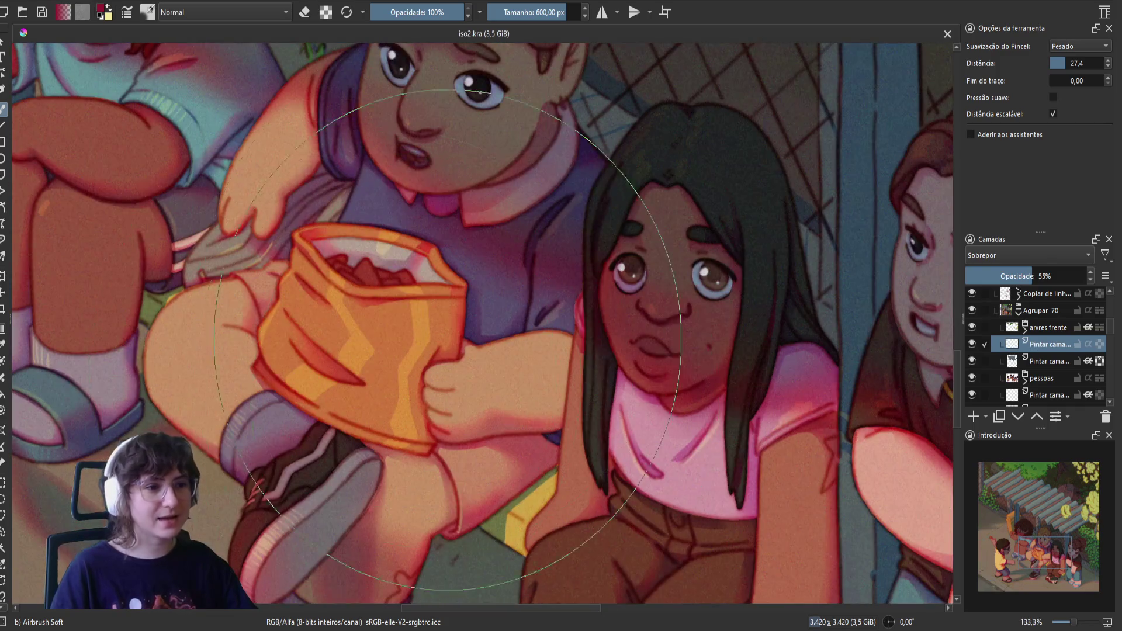
drag(267, 322, 371, 361)
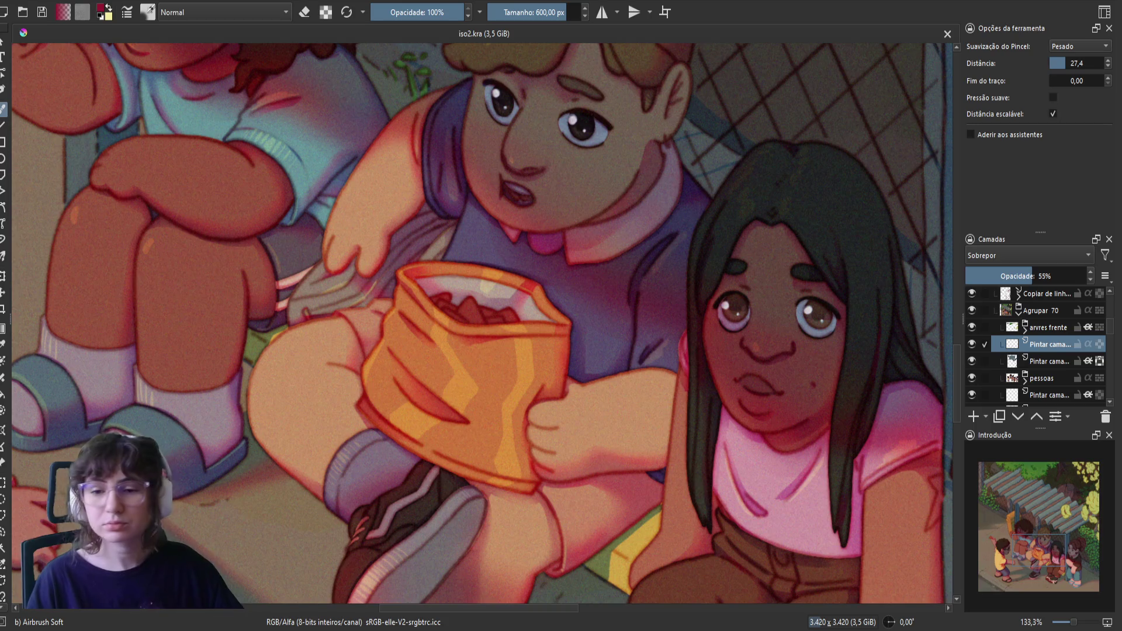
- Reframe the view on the children under the roof, then zoom out to the full canvas
scroll(465, 454, down, 3)
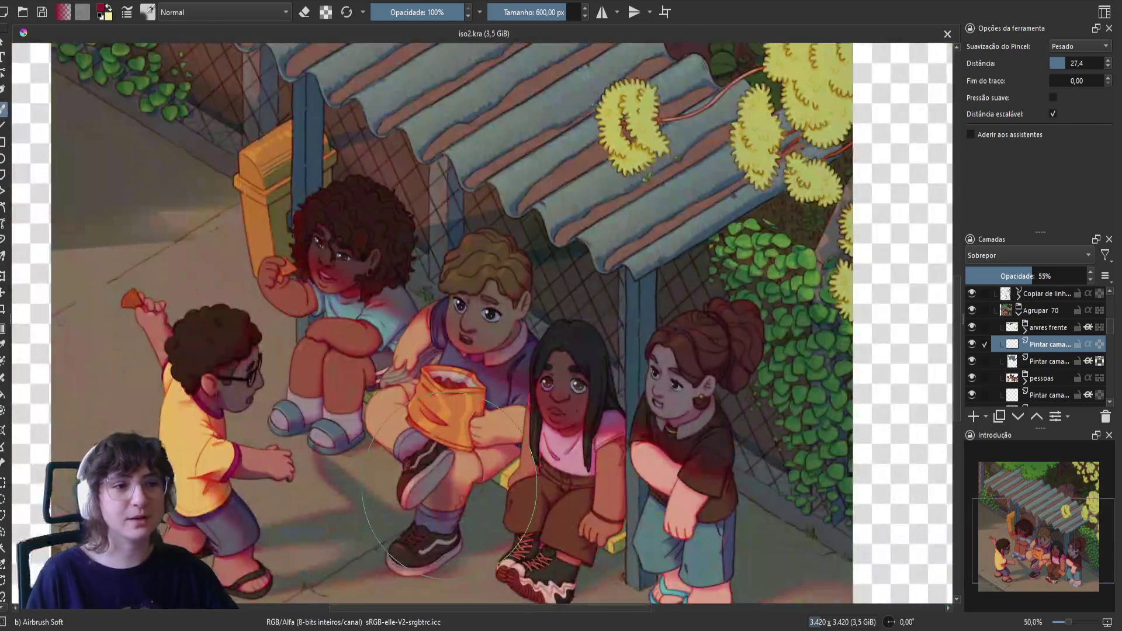
drag(466, 454, 464, 431)
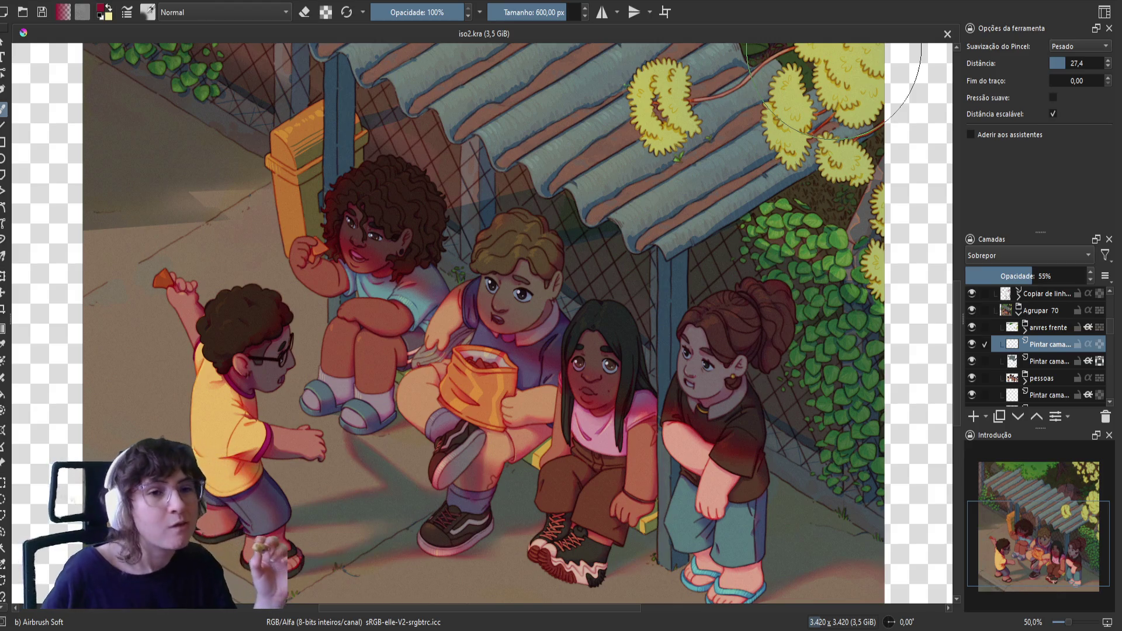
scroll(835, 50, down, 2)
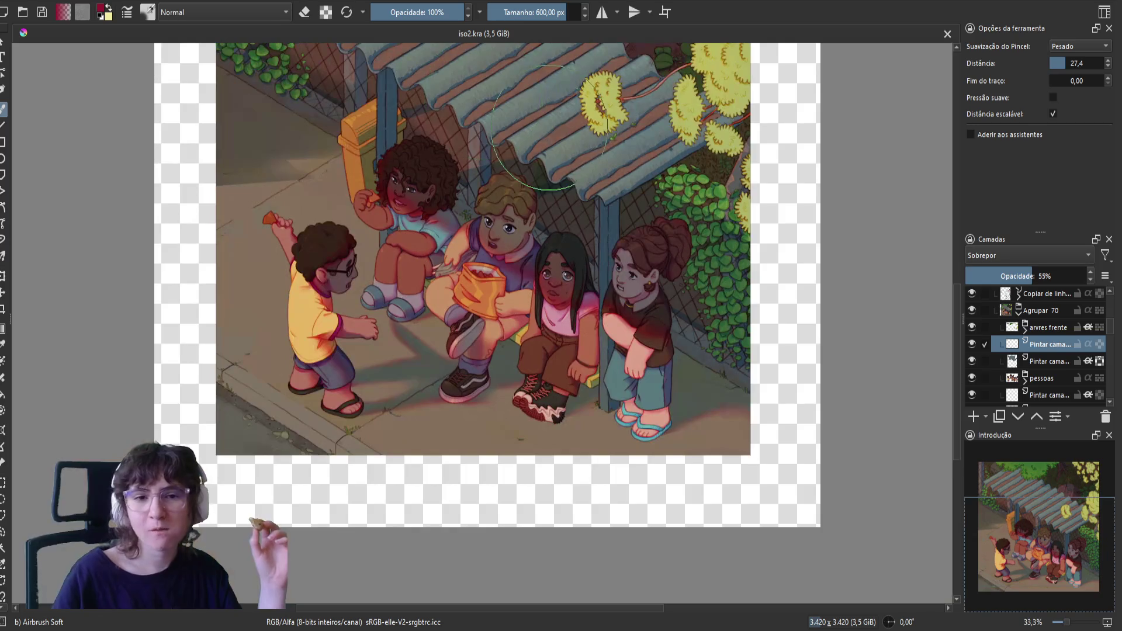
- Pan across the corrugated roof and trees, then zoom out to 33.3% to show the children below
scroll(531, 120, up, 1)
scroll(318, 321, up, 2)
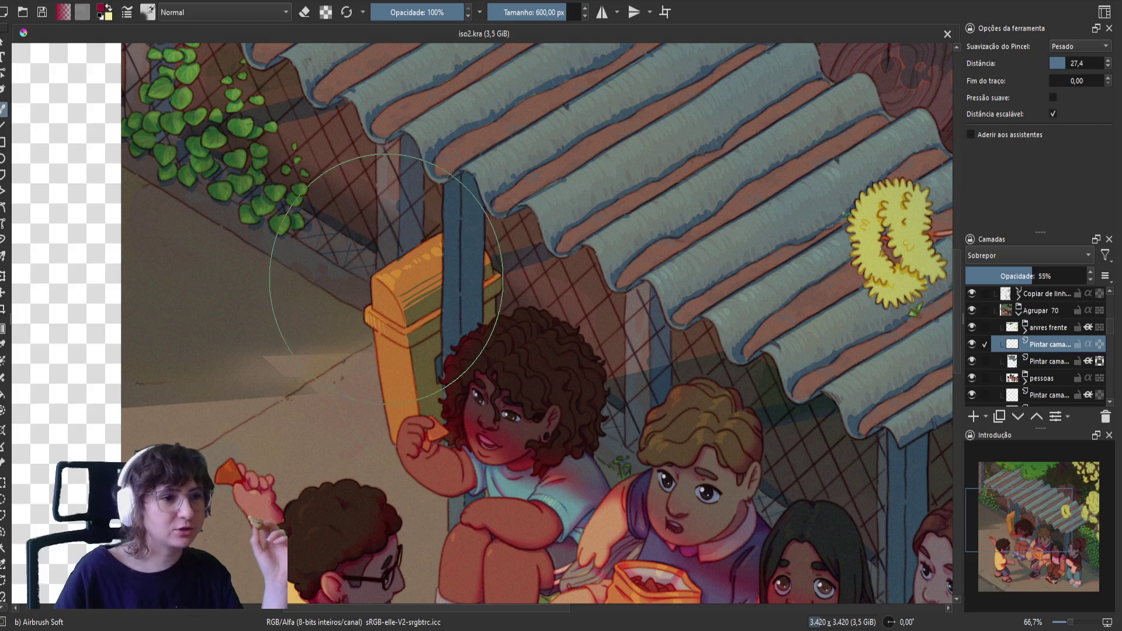
drag(398, 288, 409, 406)
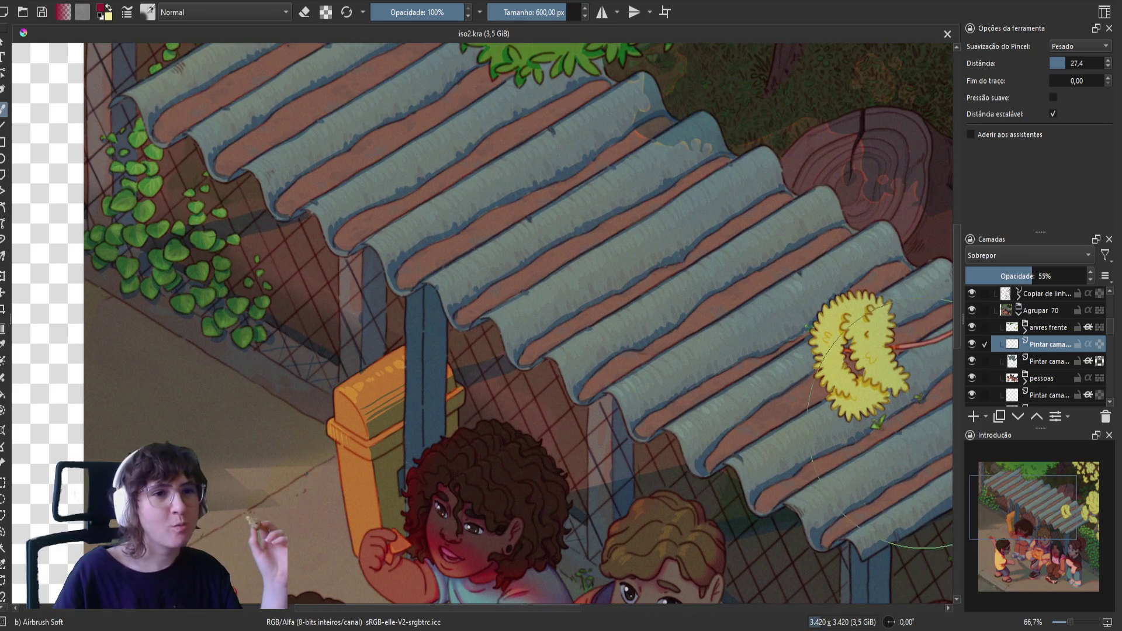
drag(752, 412, 712, 440)
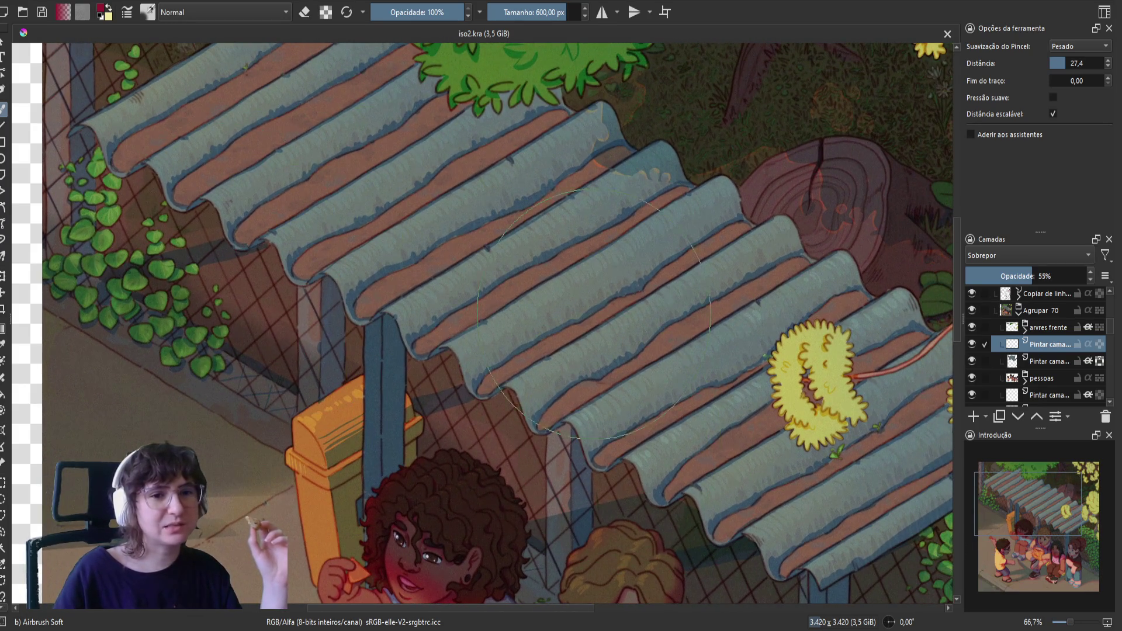
scroll(692, 403, down, 1)
scroll(693, 403, down, 1)
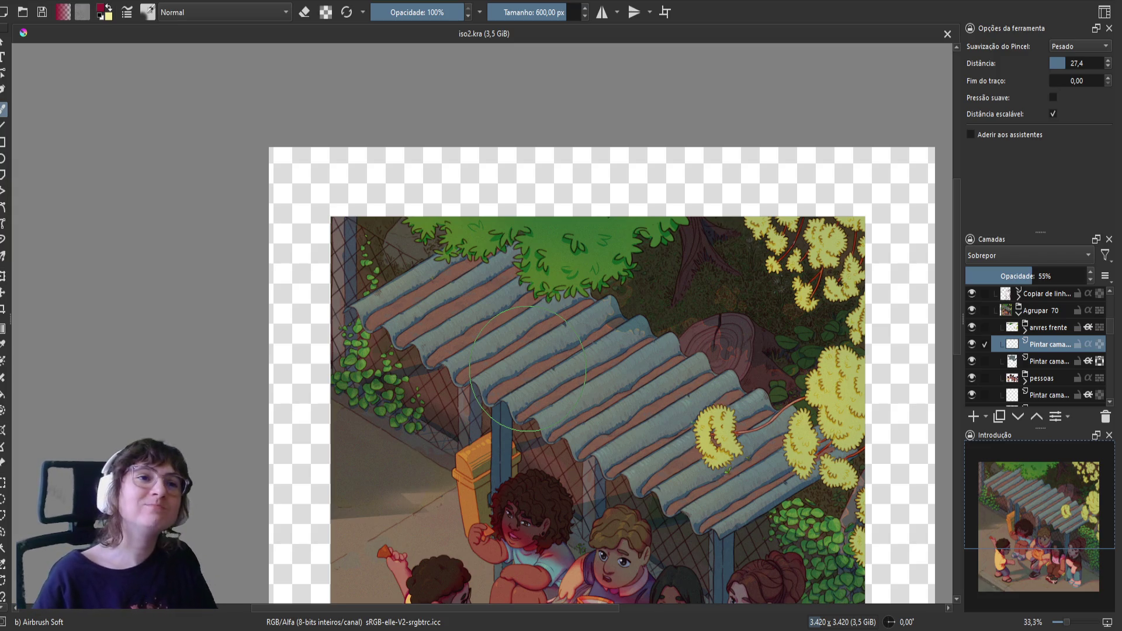
drag(527, 368, 477, 224)
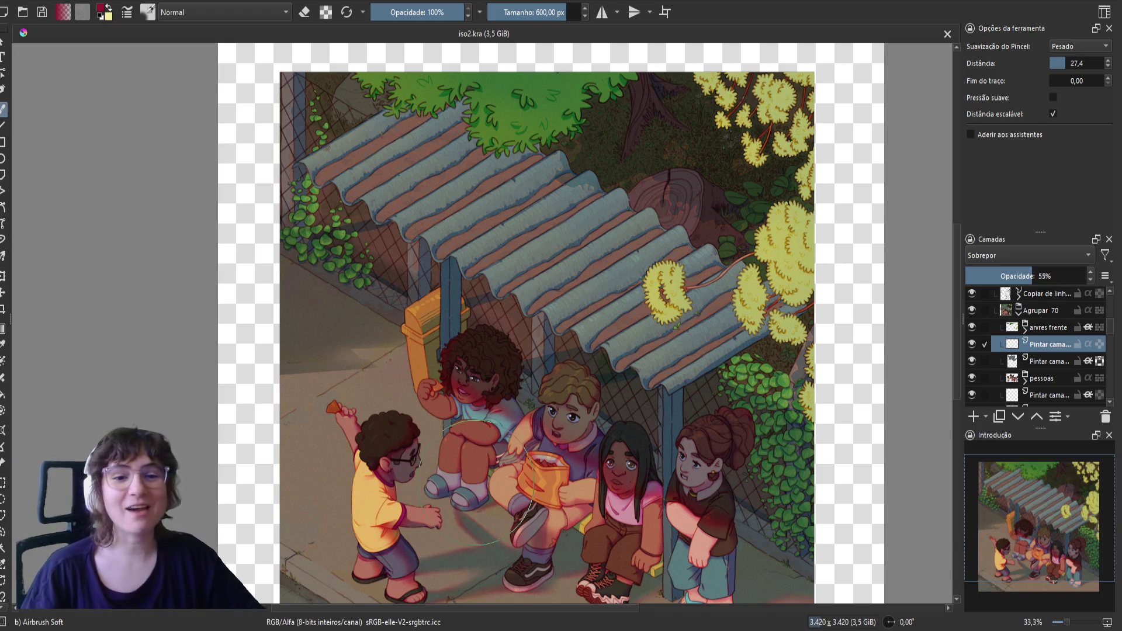
drag(473, 482, 444, 426)
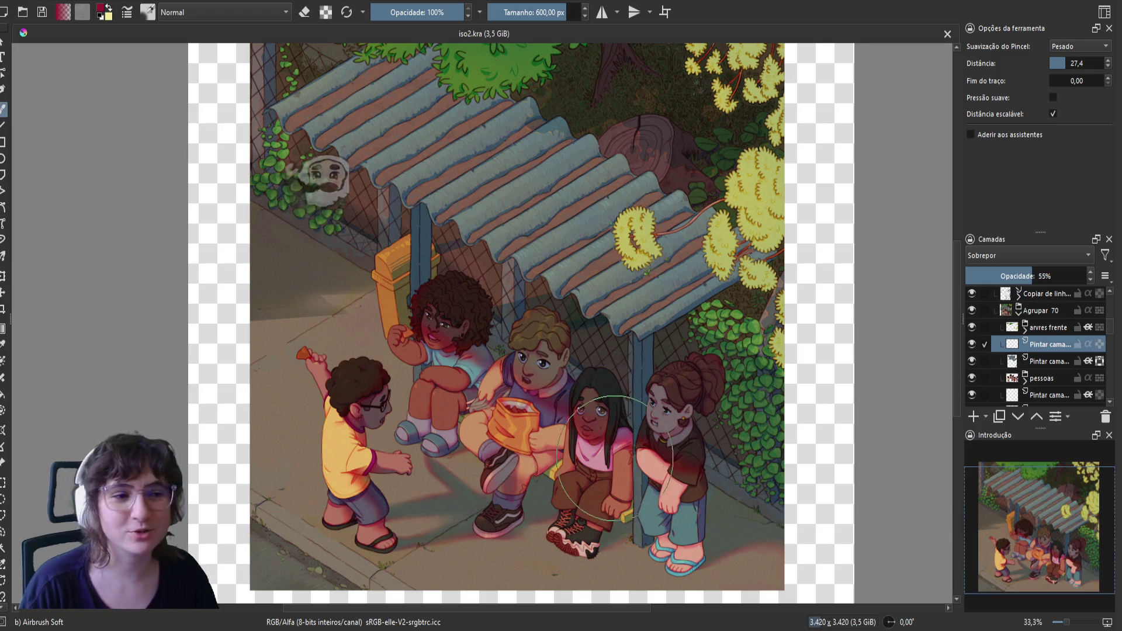
scroll(552, 462, up, 3)
scroll(554, 488, up, 5)
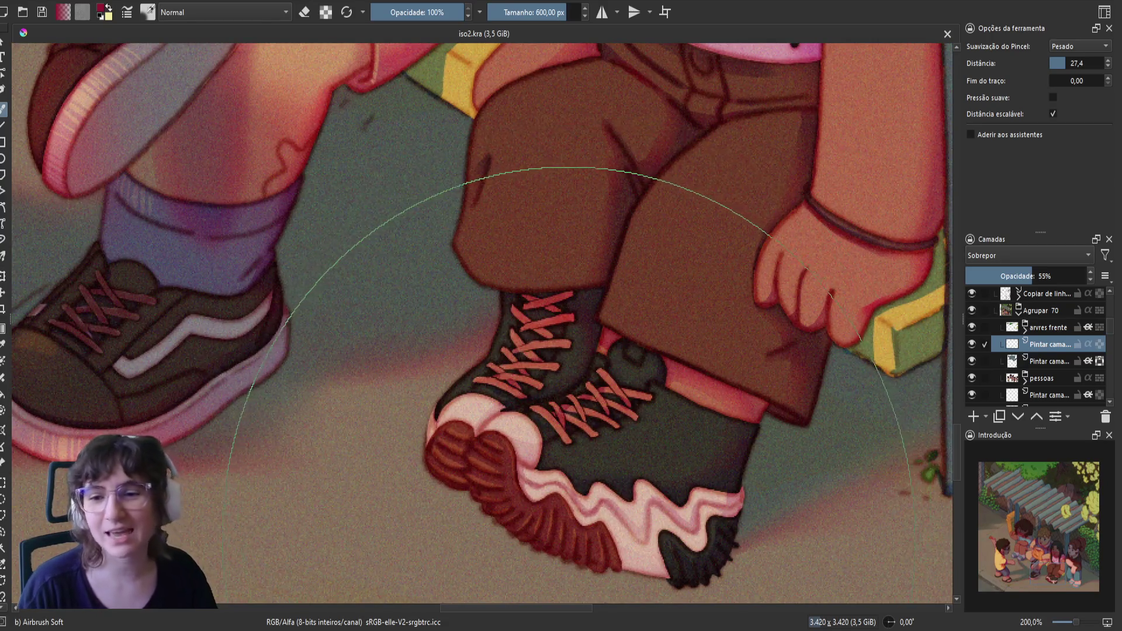
scroll(572, 520, down, 4)
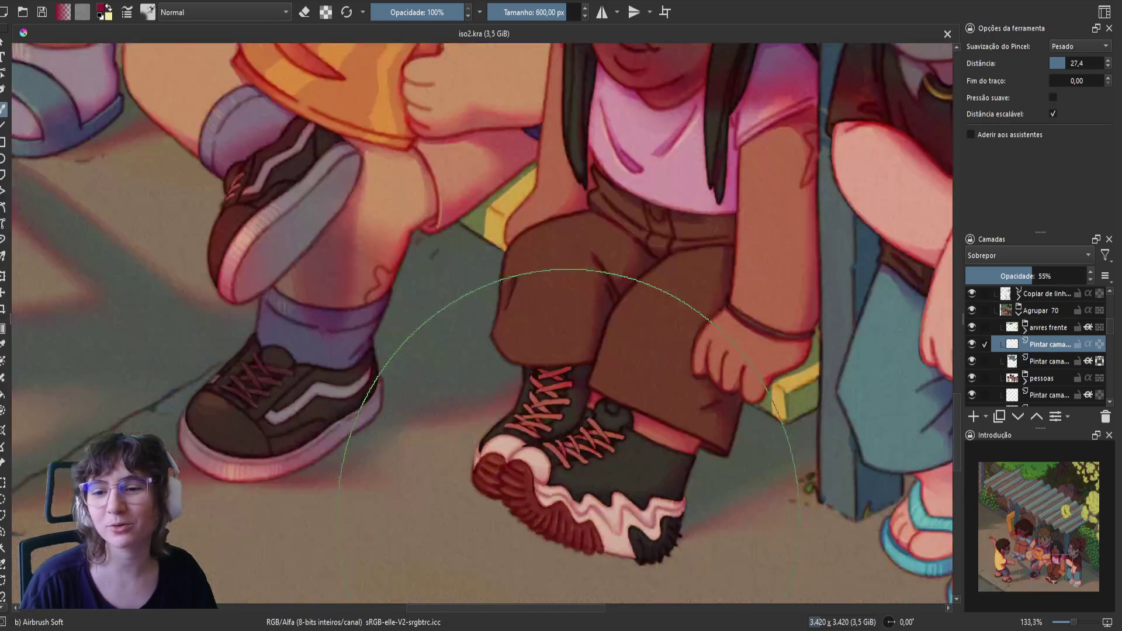
scroll(570, 532, down, 1)
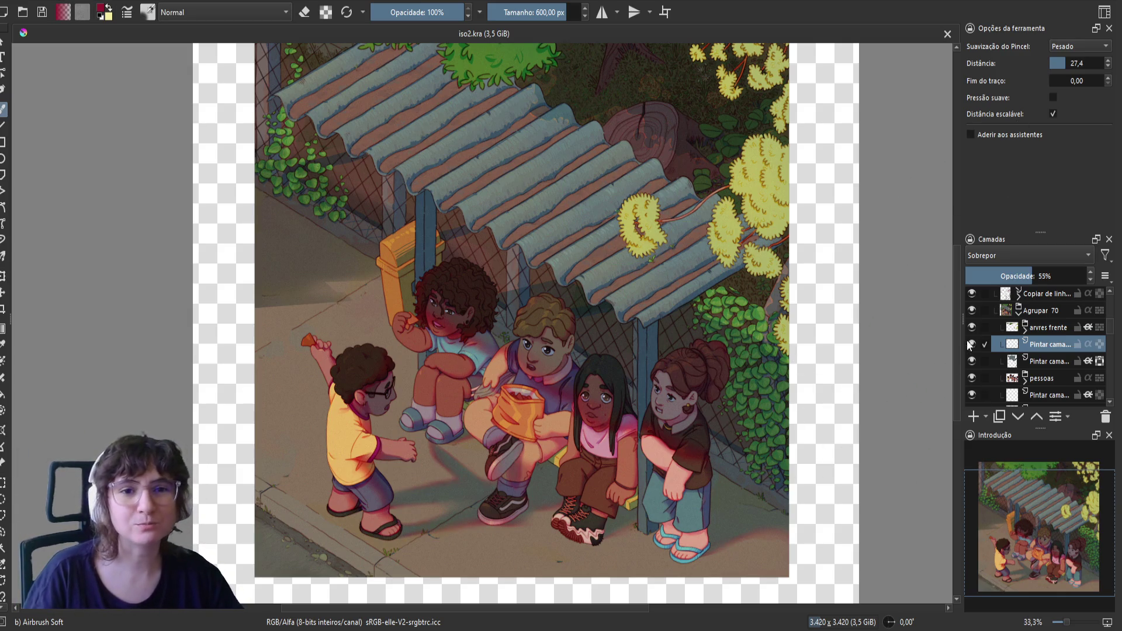
click(974, 322)
- Toggle the 'arvres frente' foliage layer off and on to compare, leaving it visible
click(974, 323)
click(974, 323)
click(974, 322)
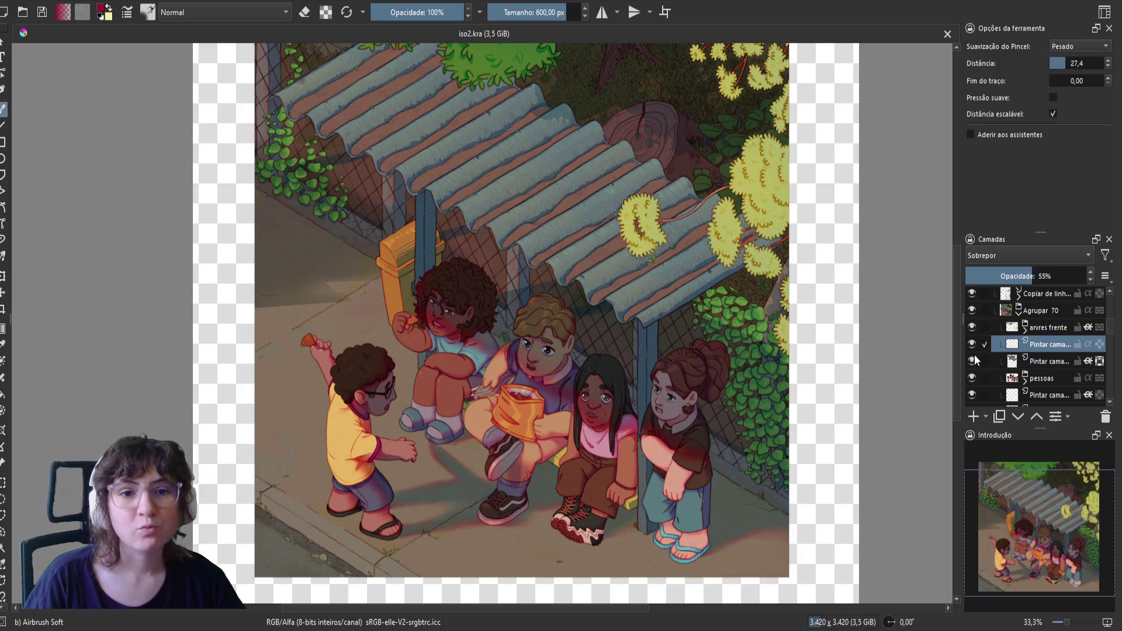
- Rename the lighting overlay layer to 'luis', select the layer below, and save iso2.kra
double_click(1036, 345)
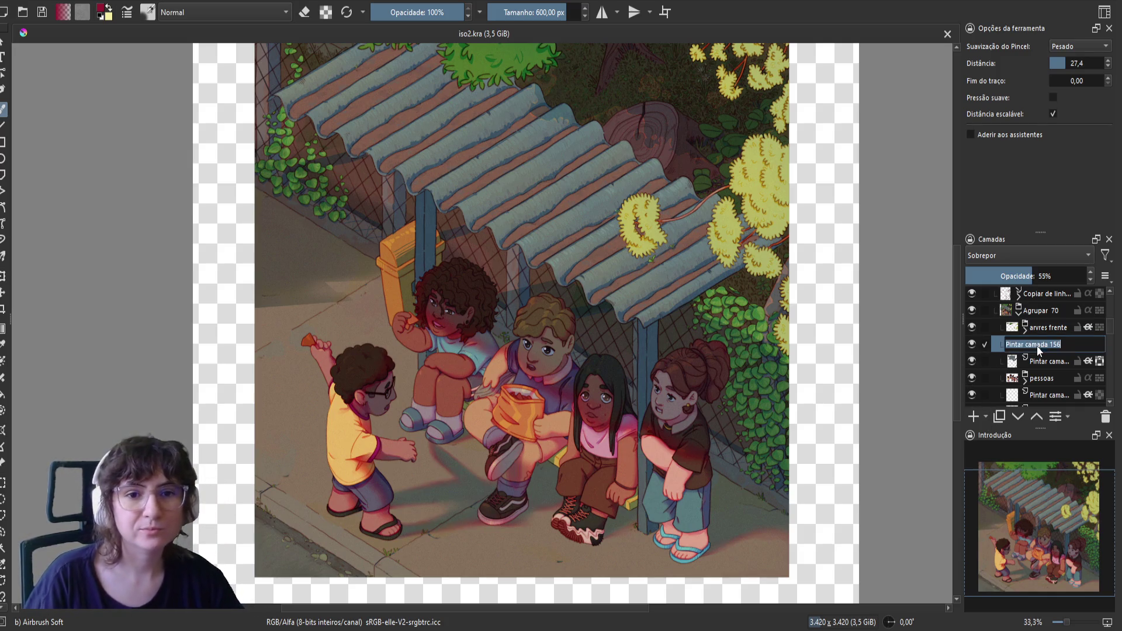
text(luis)
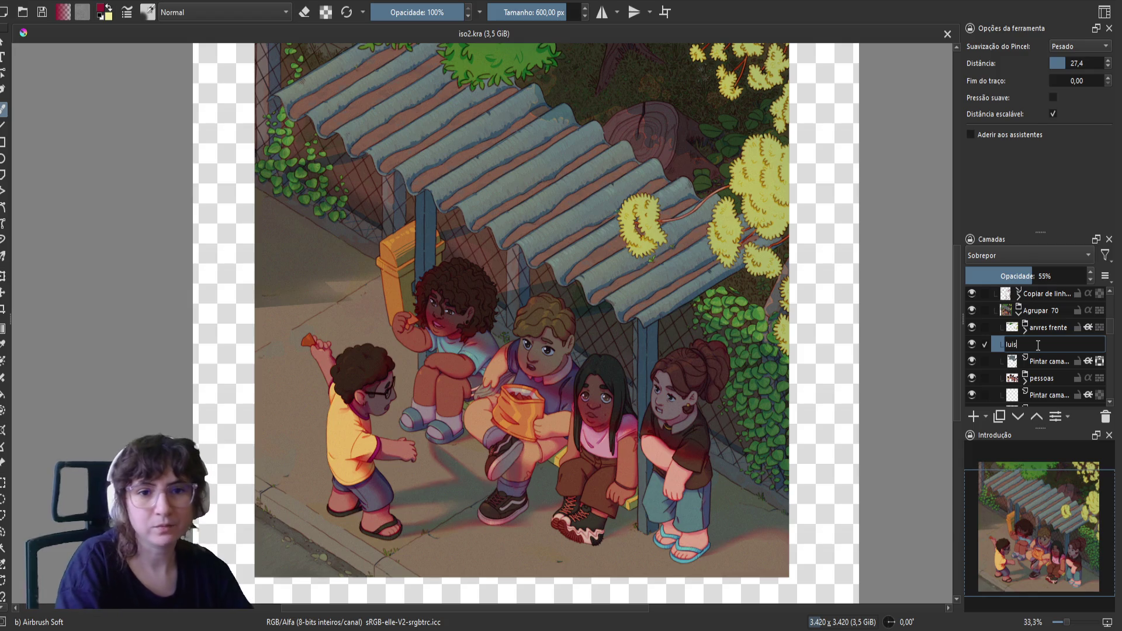
key(Return)
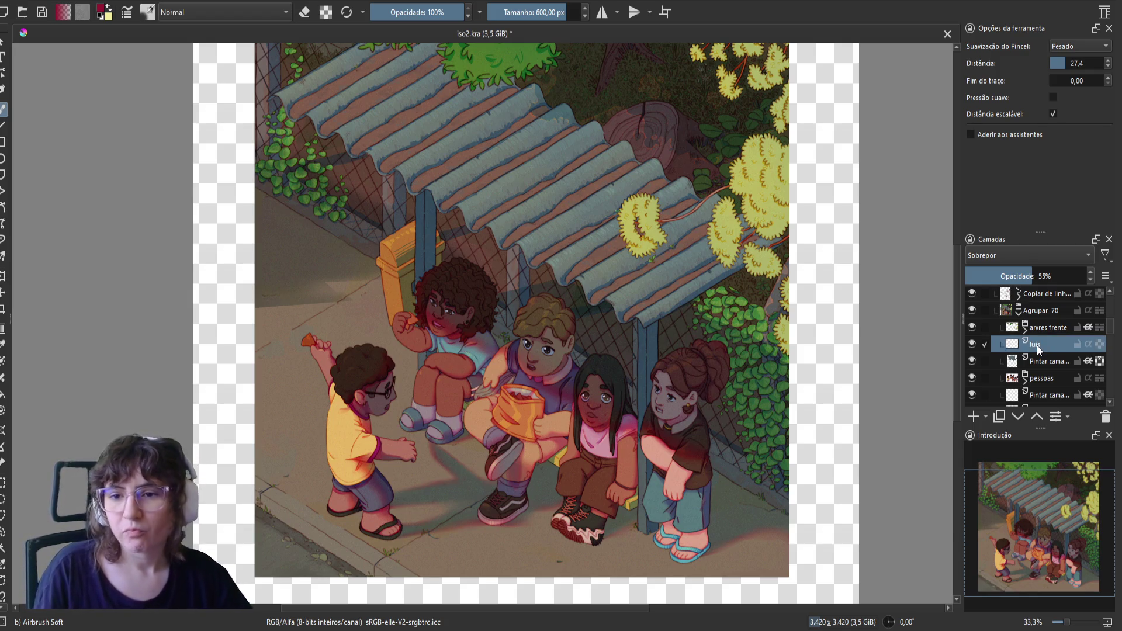
click(1032, 366)
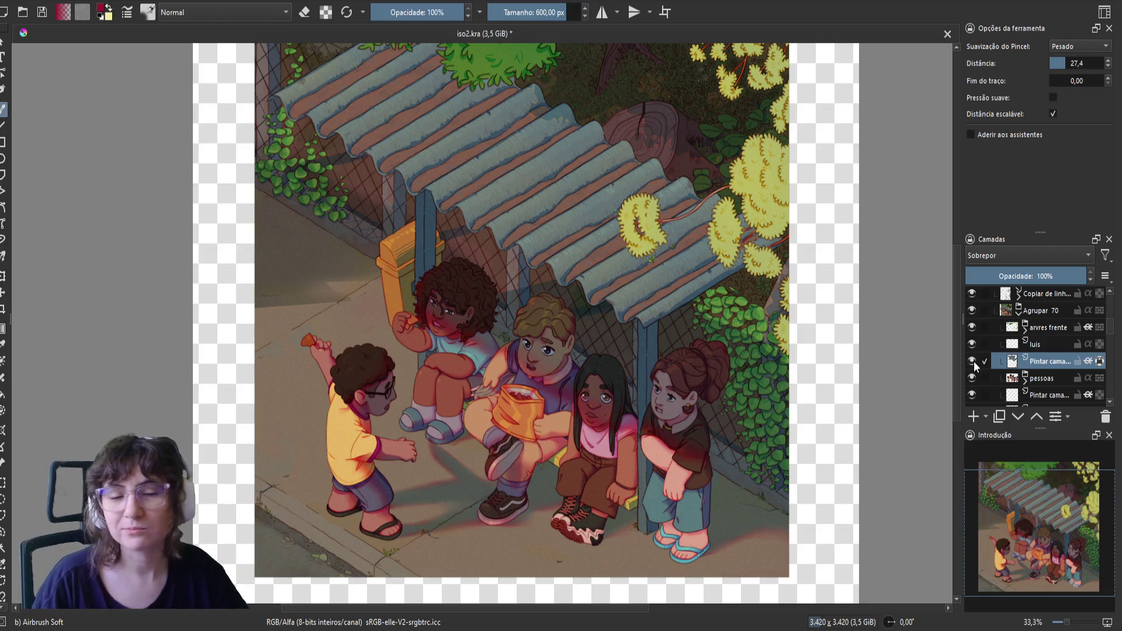
key(ctrl+s)
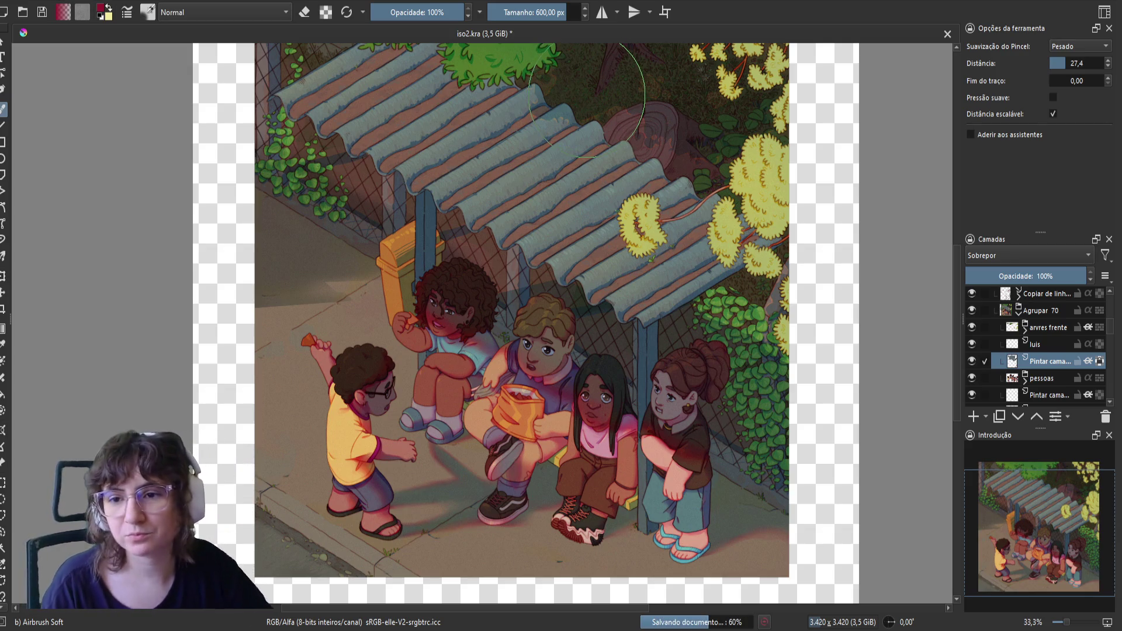
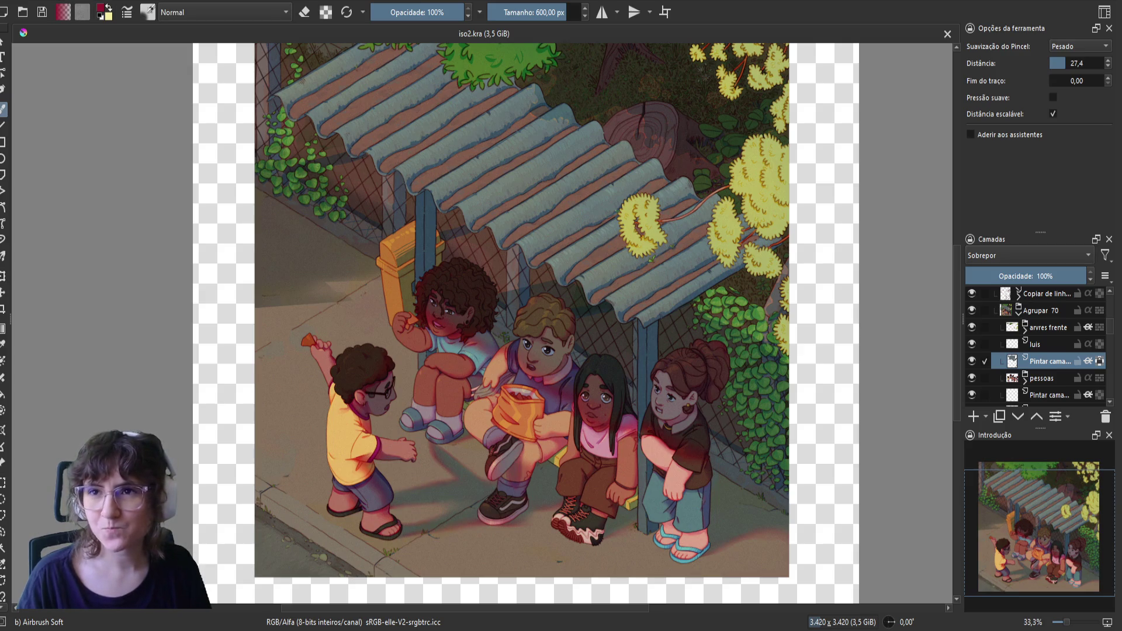
- Toggle Inherit Alpha and group the overlay painting layer into the new group Agrupar 187
drag(478, 381, 467, 390)
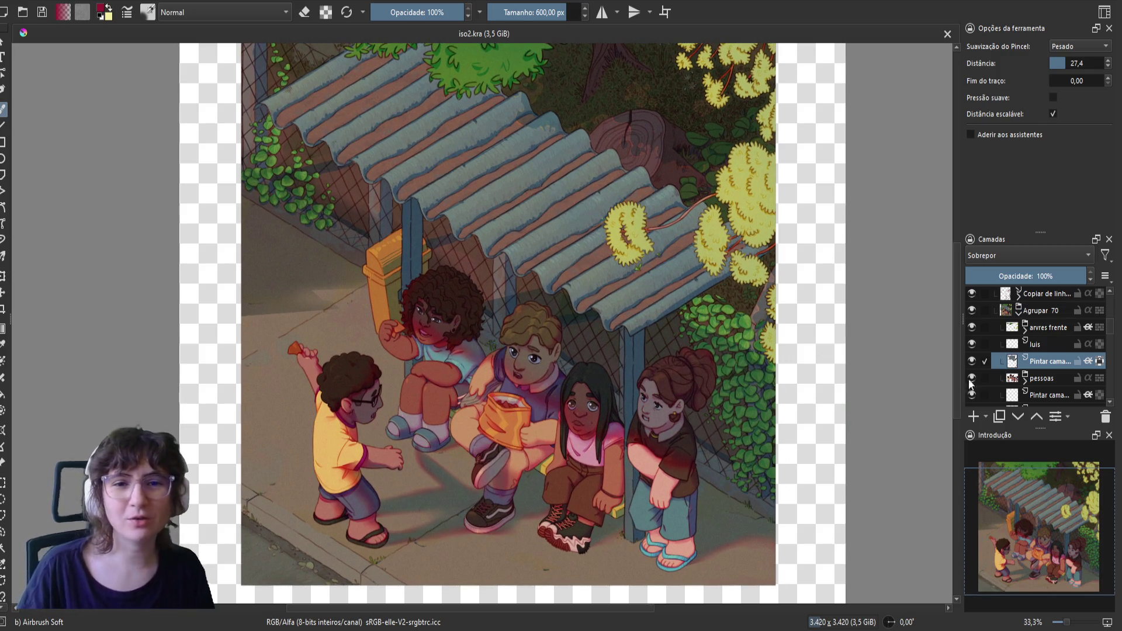
click(1099, 362)
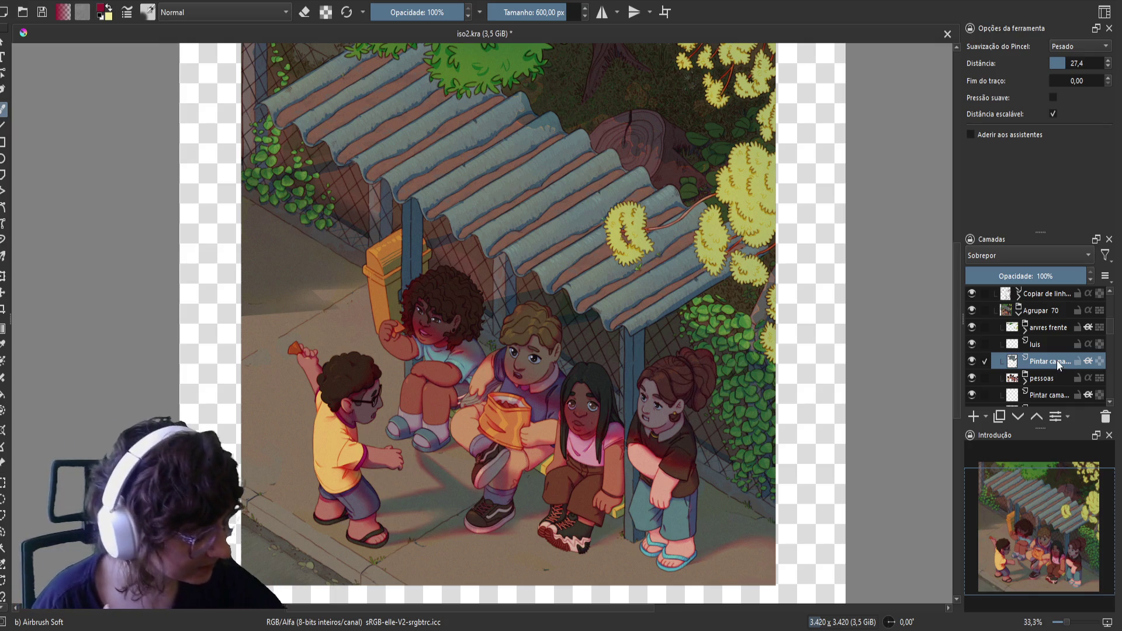
key(ctrl+g)
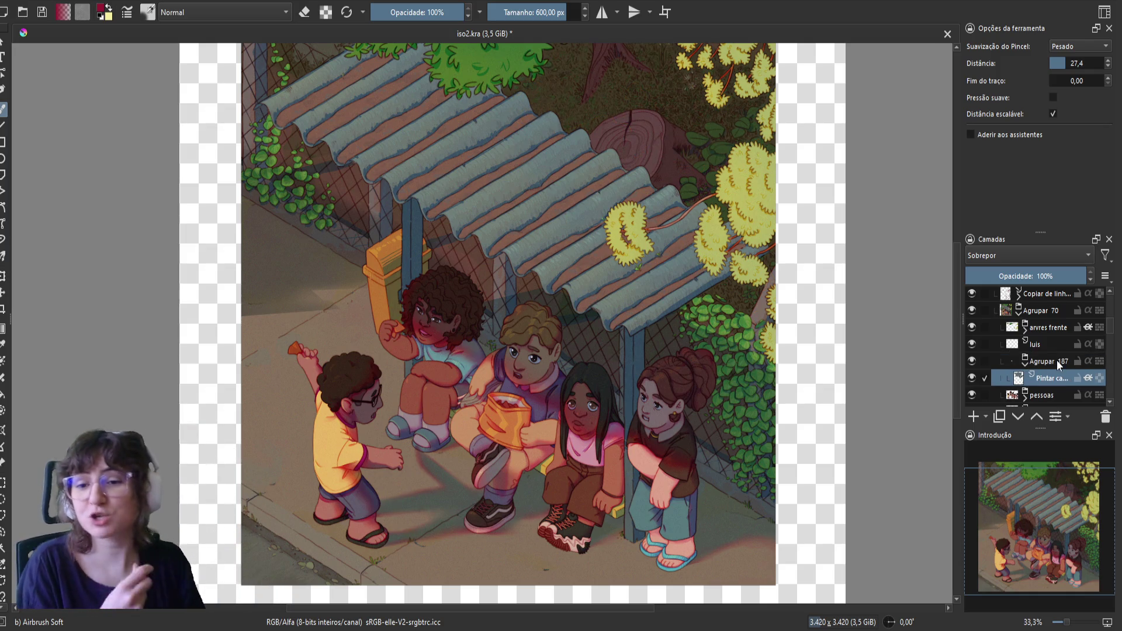
click(1058, 366)
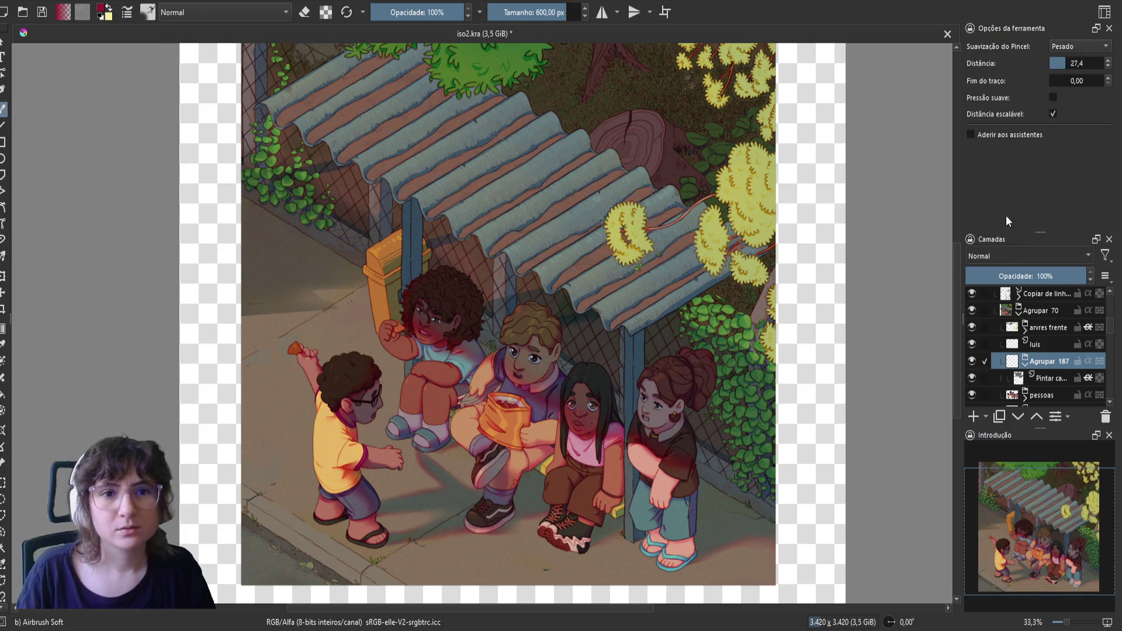
- Re-enable Inherit Alpha on the grouped overlay layer and add a new paint layer above it
click(1088, 378)
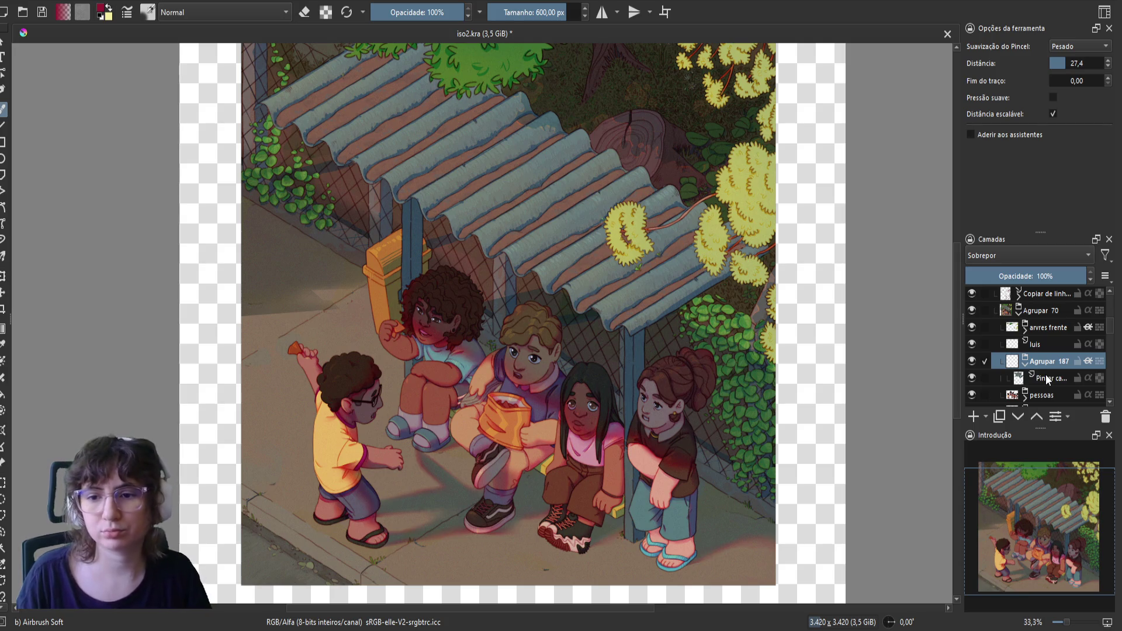
click(1048, 379)
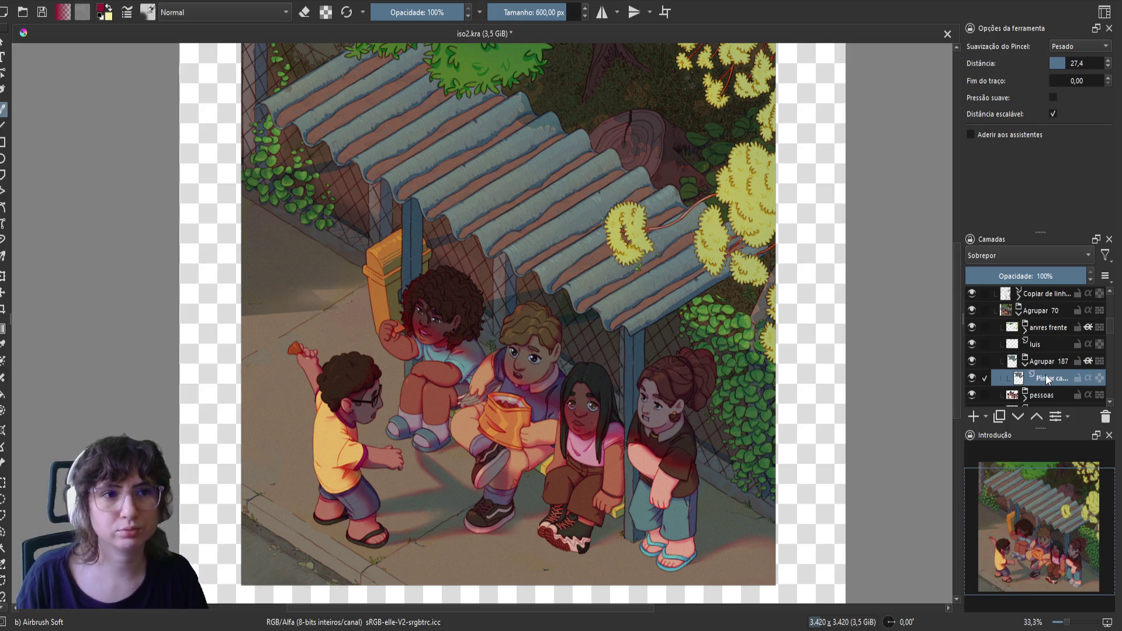
click(973, 417)
scroll(725, 165, up, 1)
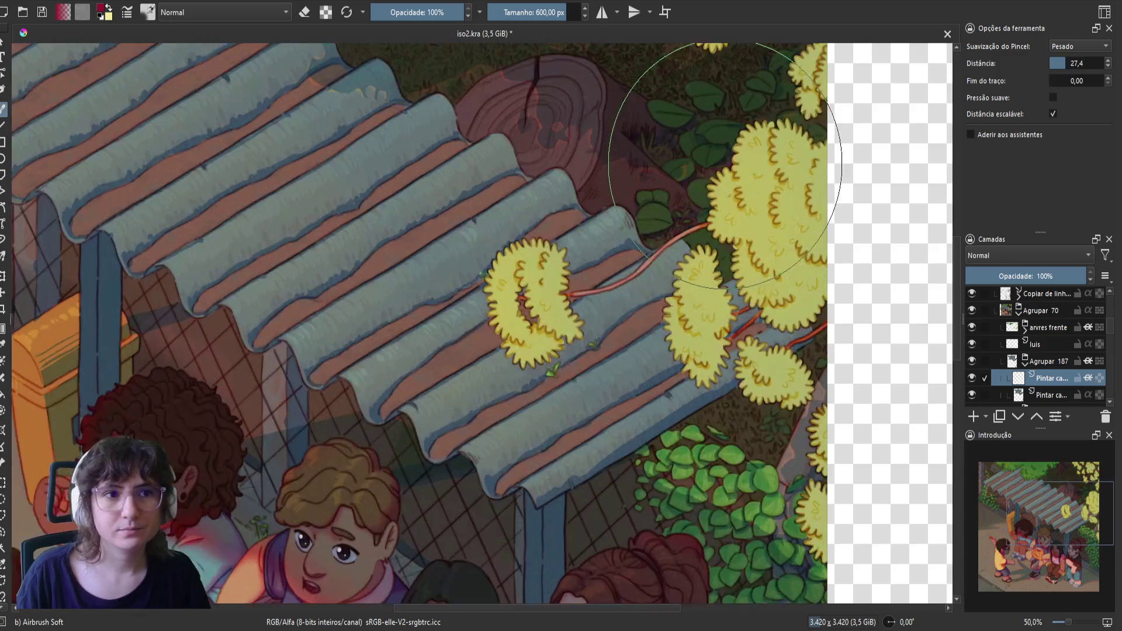
- Save the document and set the new layer's blend mode to Apagar (Erase)
scroll(724, 165, up, 1)
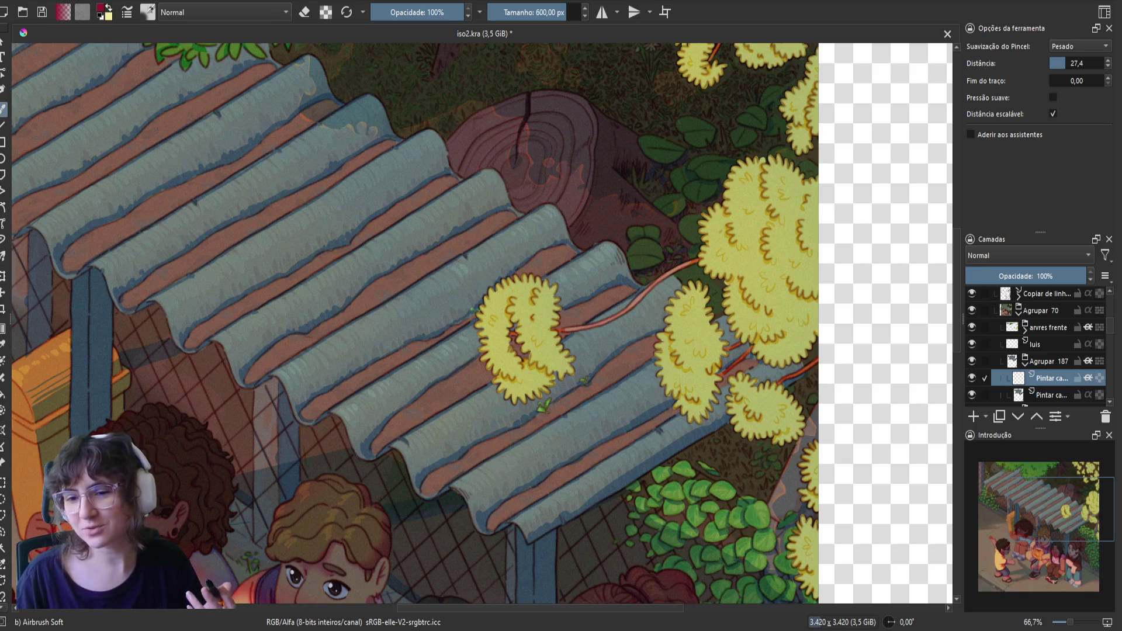
key(ctrl+s)
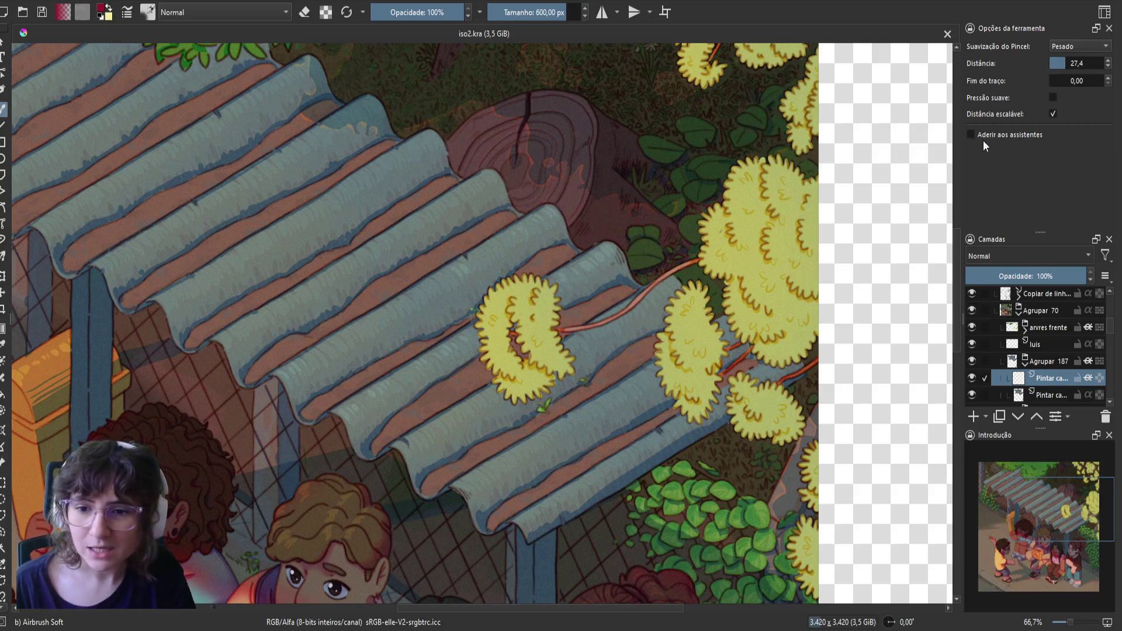
key(alt+shift+r)
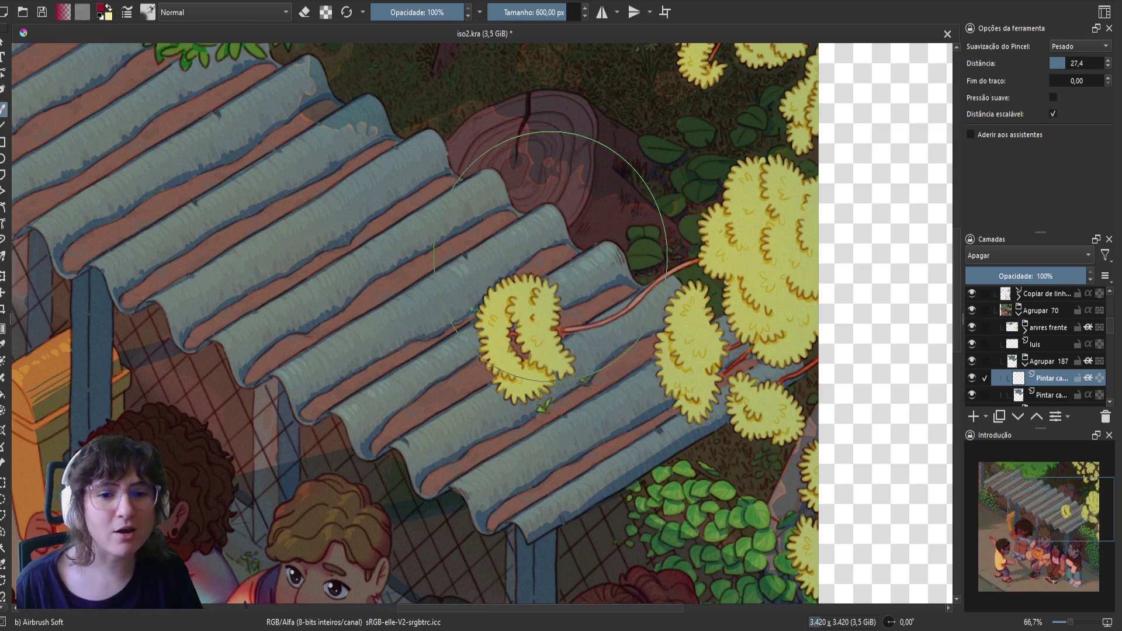
- Make the brush slightly smaller, save again, and return to the Airbrush Soft brush near the stump
mouse_move(578, 222)
shift+mouse_down()
mouse_move(588, 219)
mouse_move(386, 269)
shift+mouse_up()
key(ctrl+t)
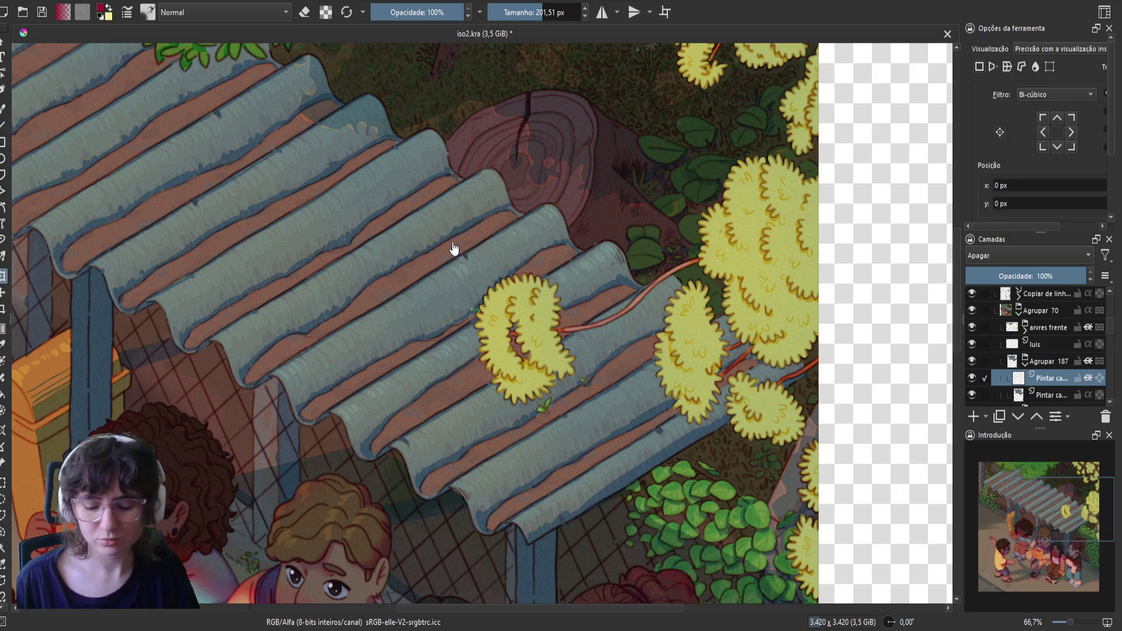
key(ctrl+s)
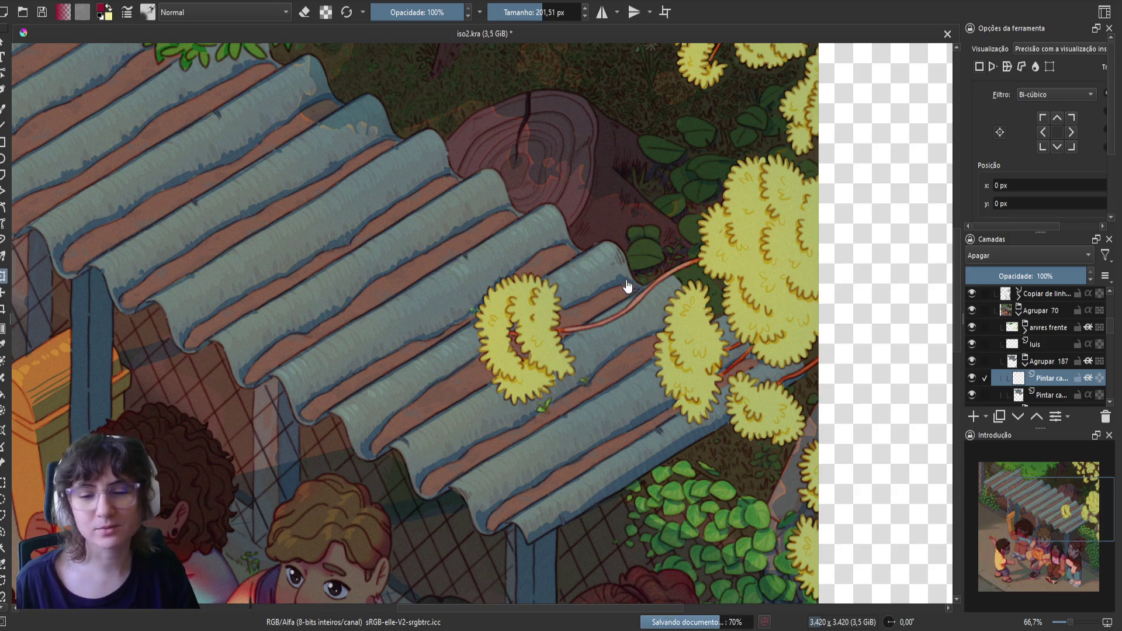
drag(617, 259, 659, 348)
key(b)
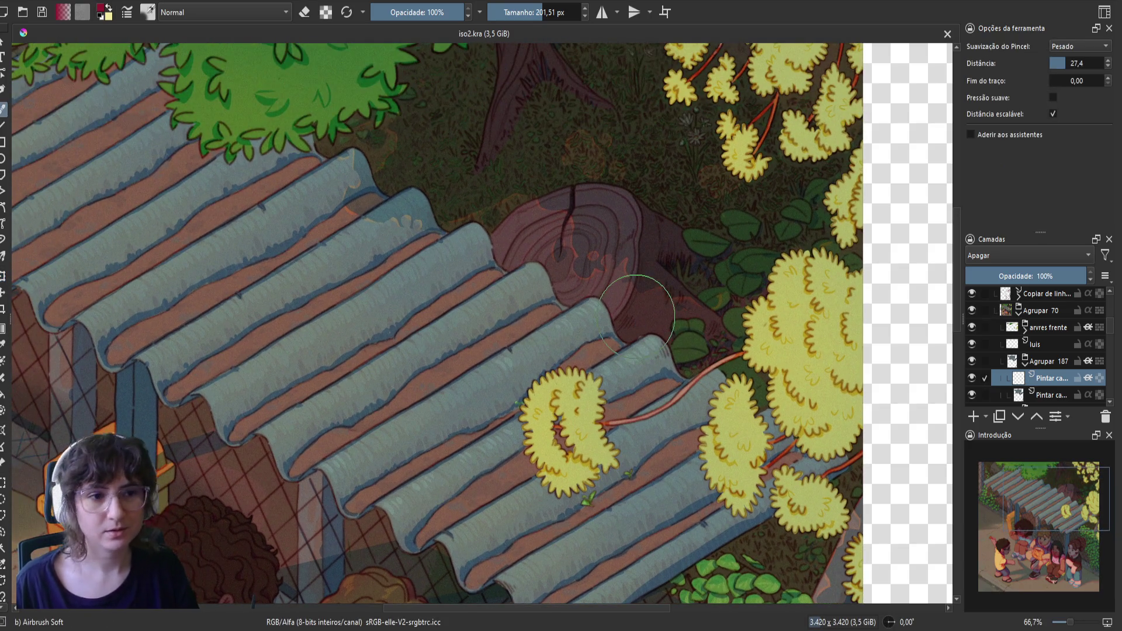
- Erase the tint over the tree stump with a smaller soft brush, saving partway through
key(bracketleft)
key(bracketleft)
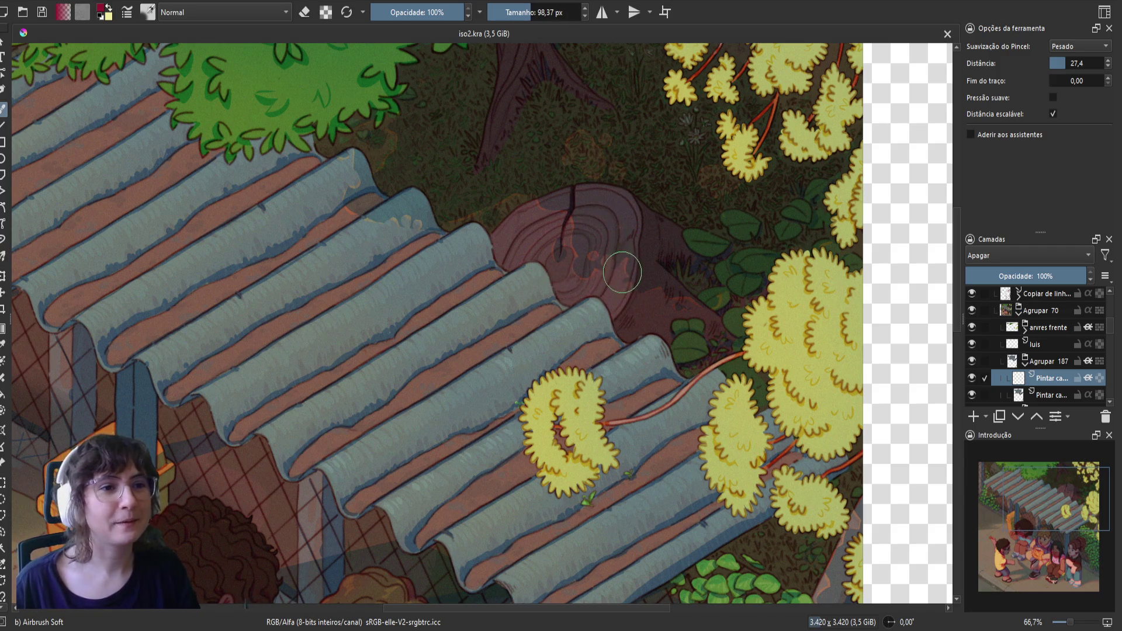
drag(620, 275, 621, 281)
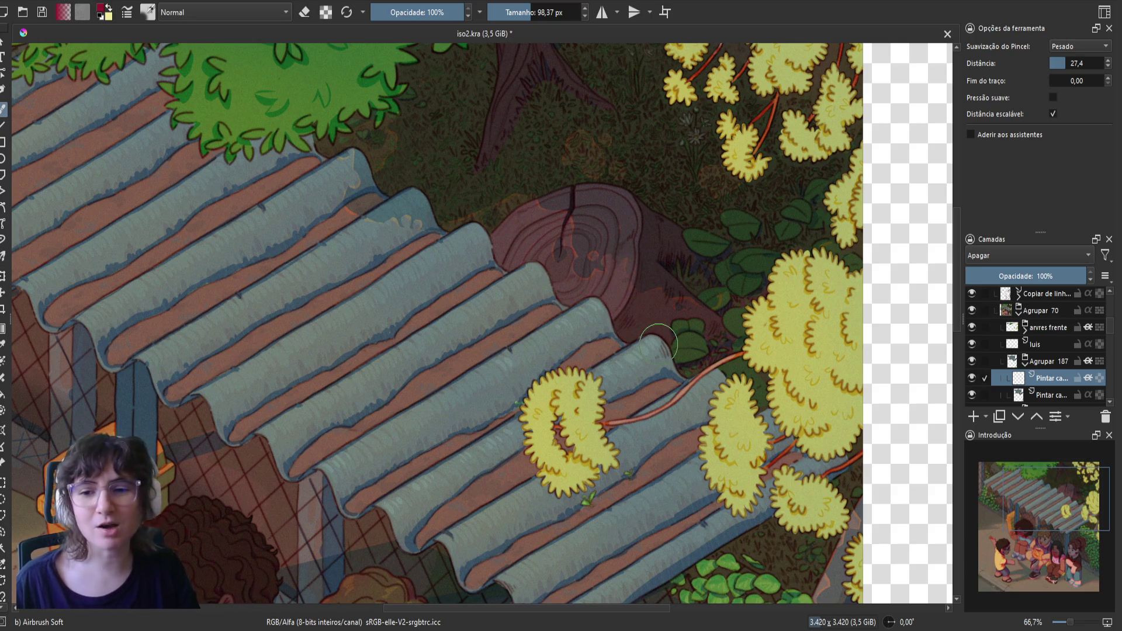
key(ctrl+s)
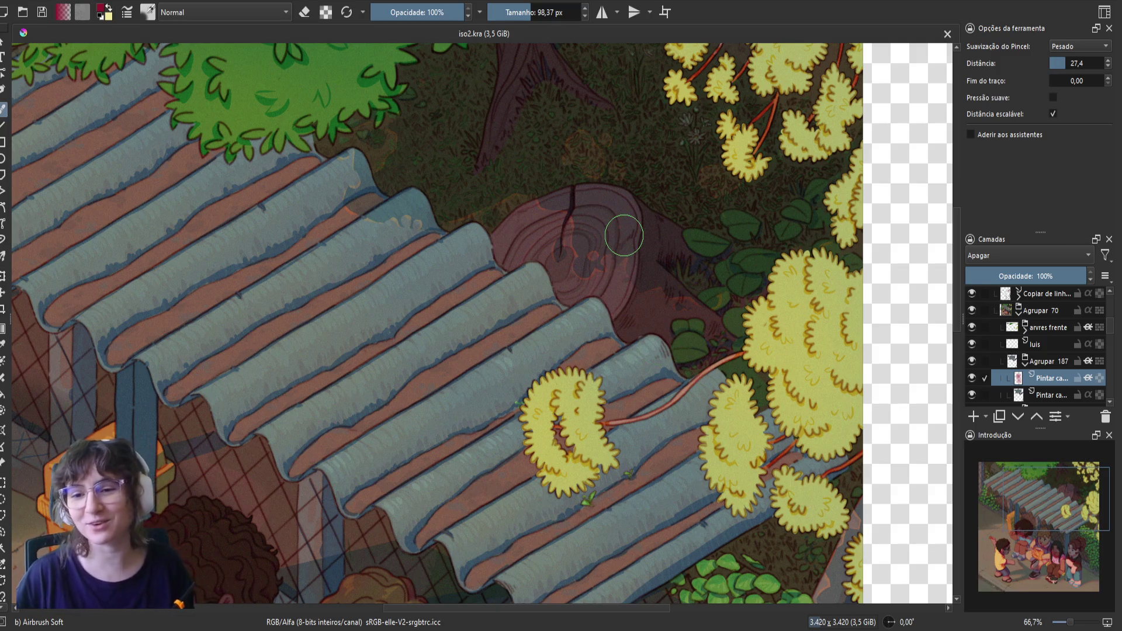
mouse_move(560, 237)
mouse_down()
mouse_move(561, 221)
mouse_move(581, 221)
mouse_move(570, 224)
mouse_up()
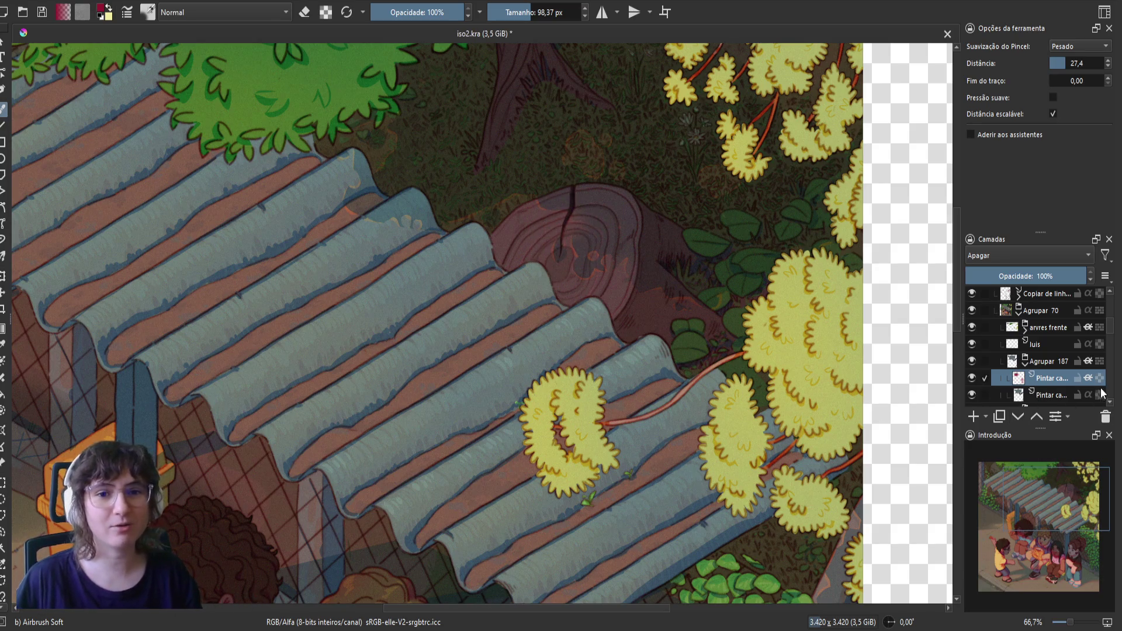
click(1022, 395)
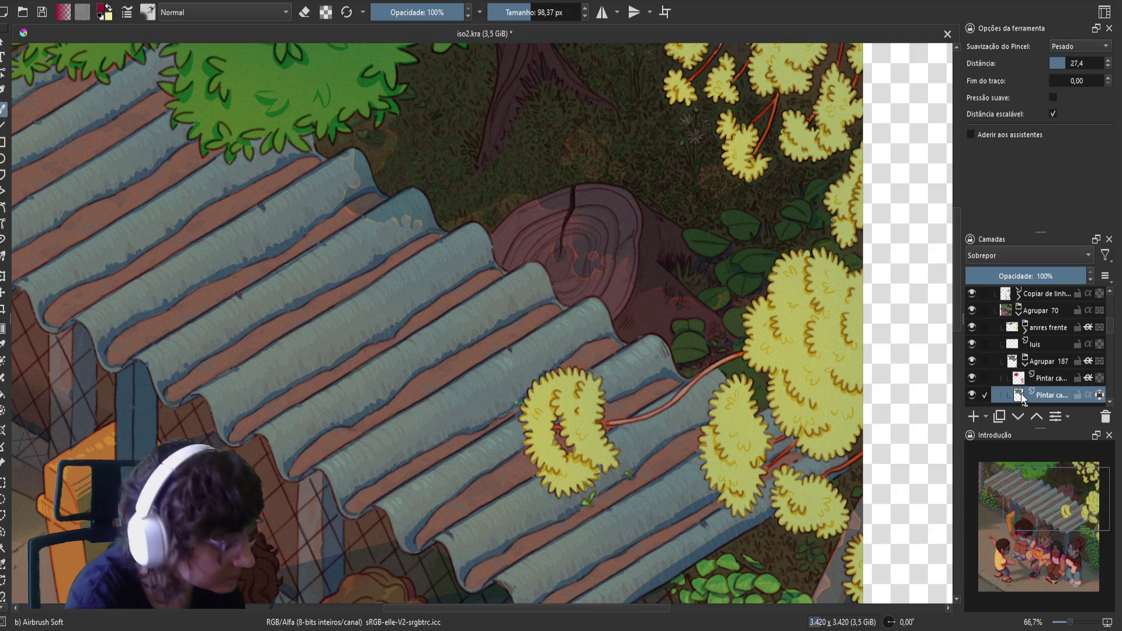
- Sample the tree stump's dark red as the current painting colour
ctrl+click(653, 265)
ctrl+click(656, 261)
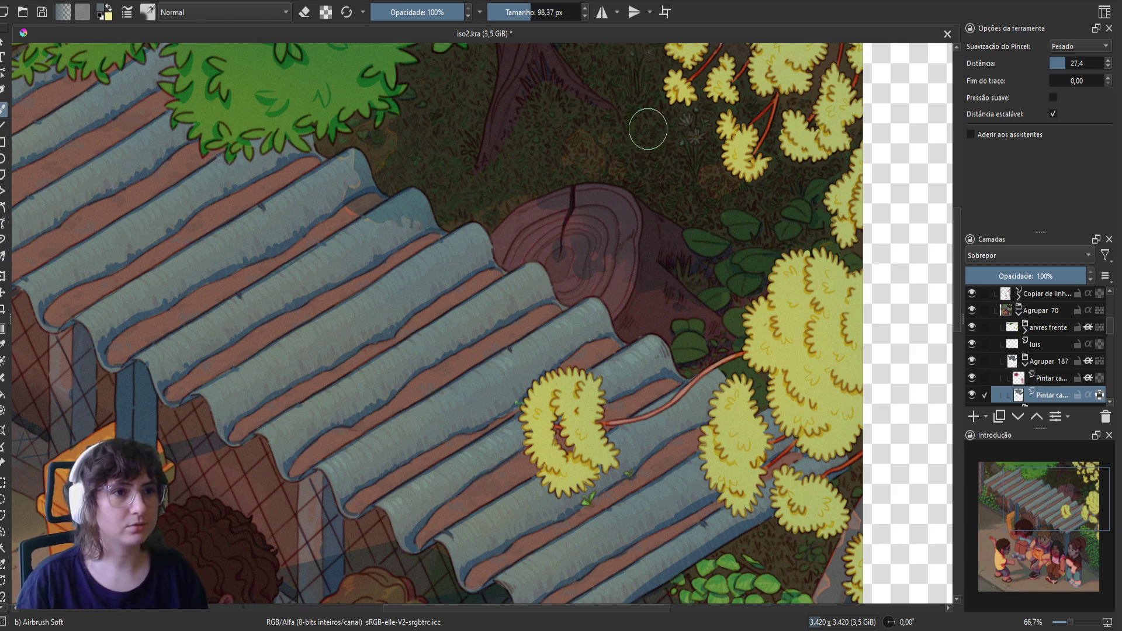
scroll(351, 225, down, 3)
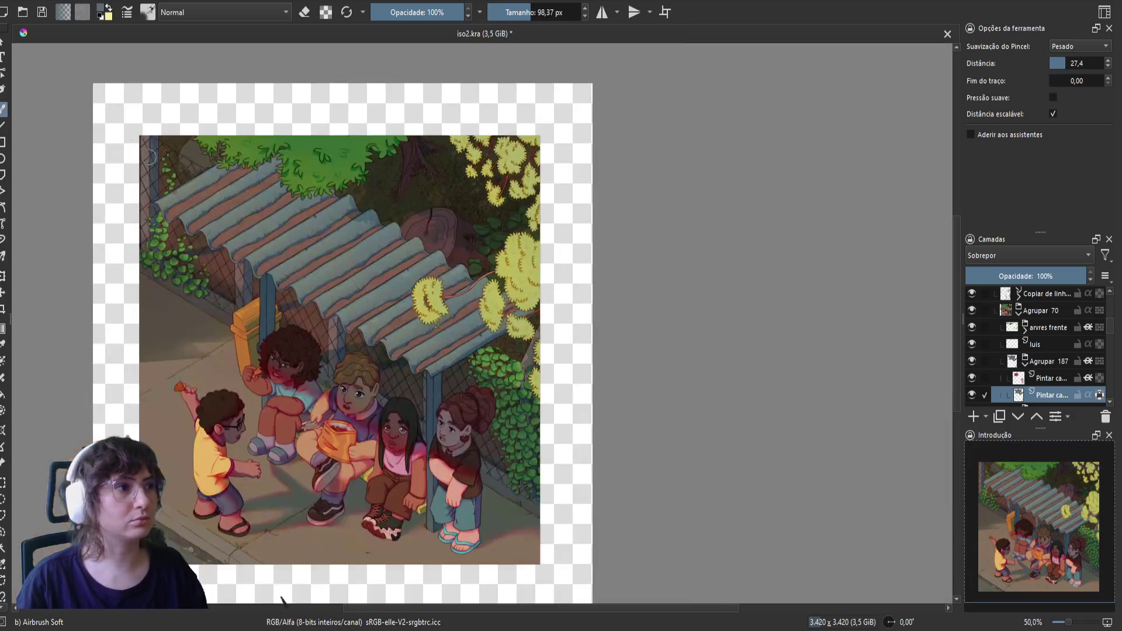
- Drag a rectangle across the artwork, then go back to the brush on the Apagar erase layer
click(3, 142)
mouse_move(96, 95)
mouse_down()
mouse_move(271, 596)
mouse_move(629, 581)
mouse_move(634, 569)
mouse_up()
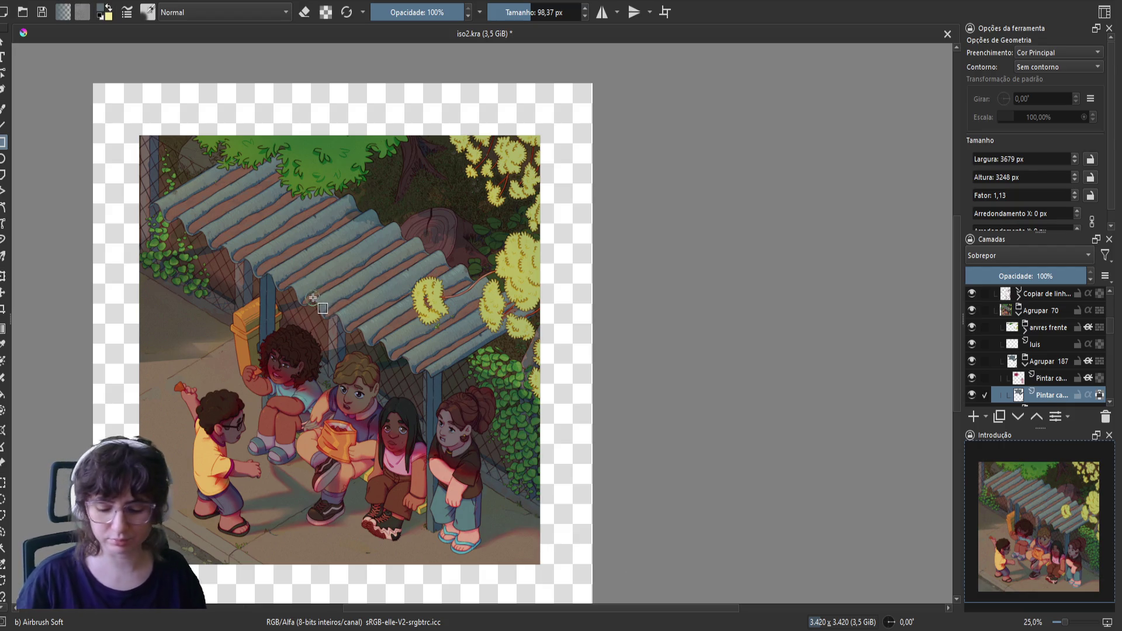
key(b)
click(1035, 378)
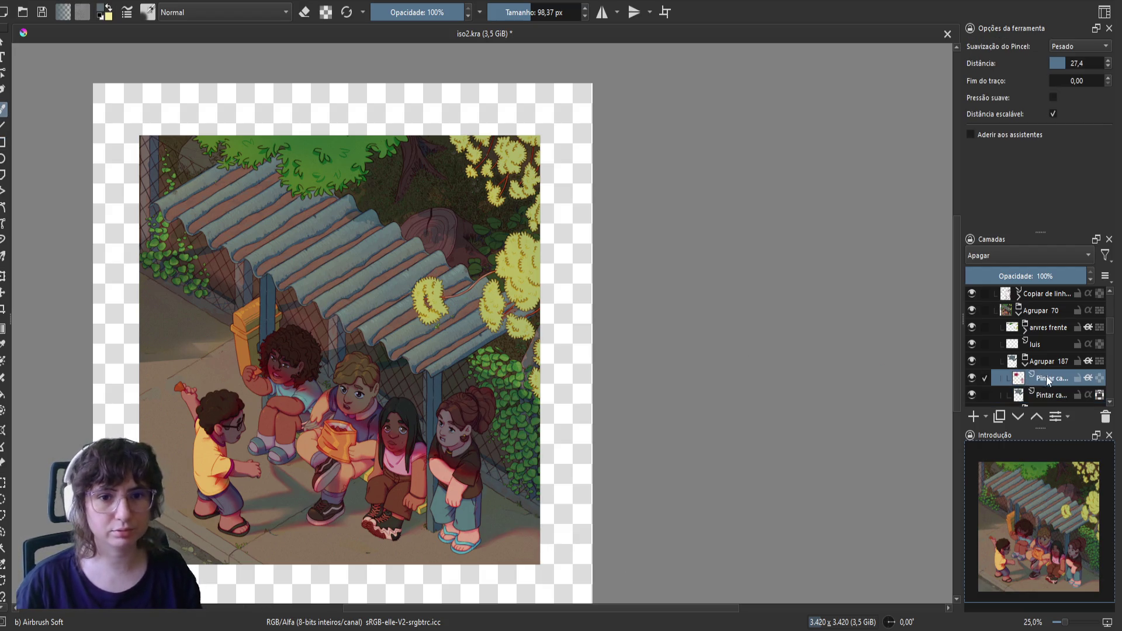
right_click(498, 305)
click(411, 207)
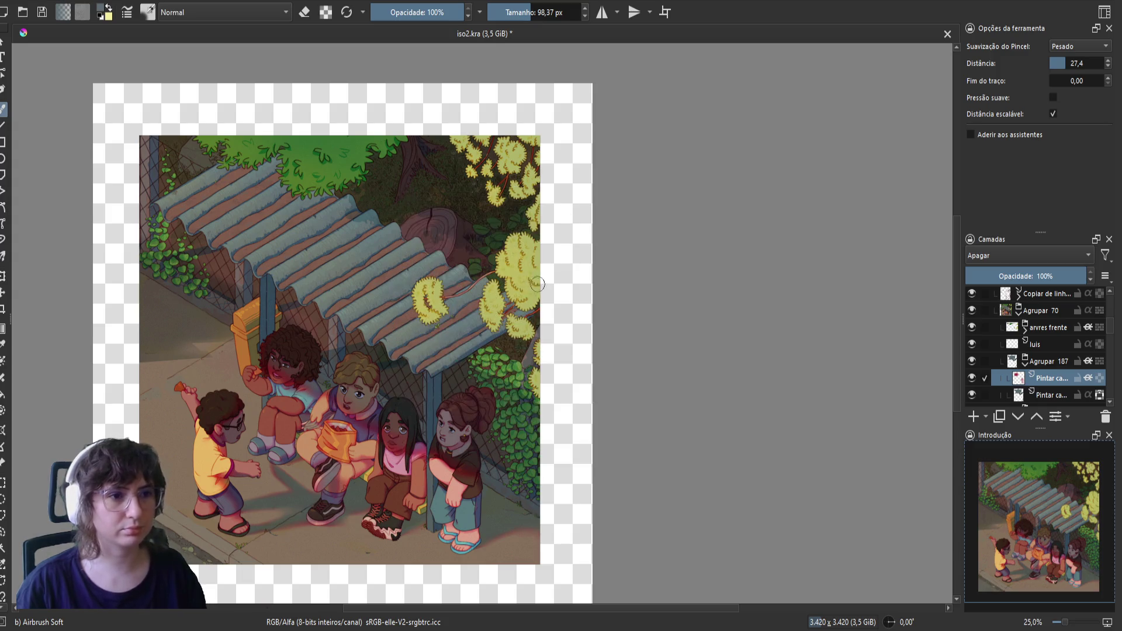
scroll(410, 207, up, 6)
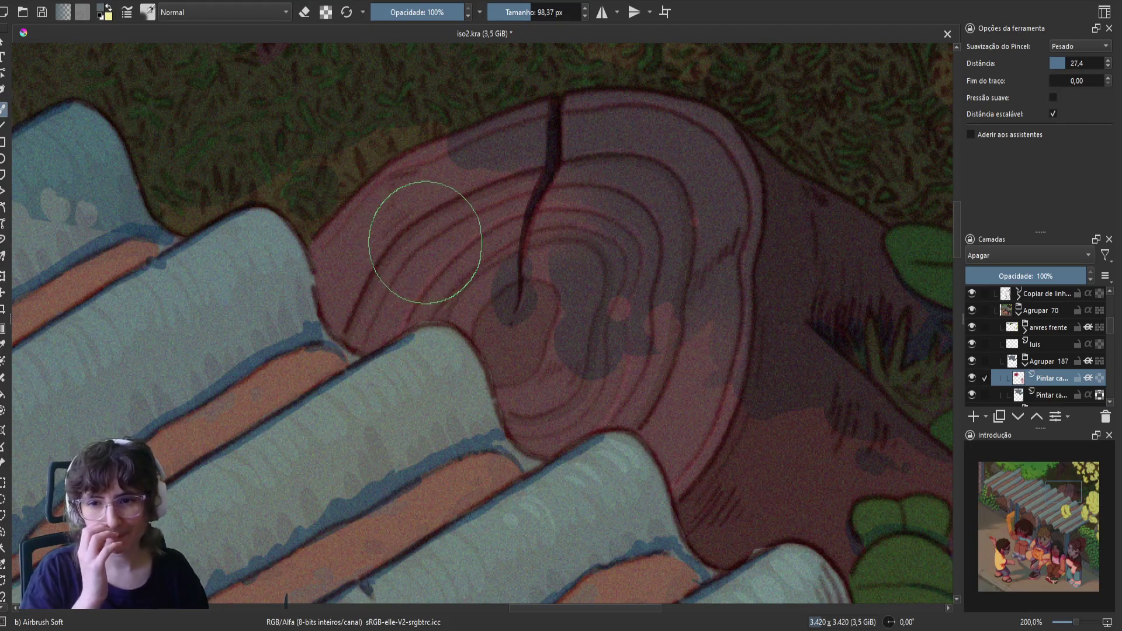
- Zoom the canvas out from 100% to 66.7% to view the whole shelter, toggling eraser mode
scroll(511, 196, down, 2)
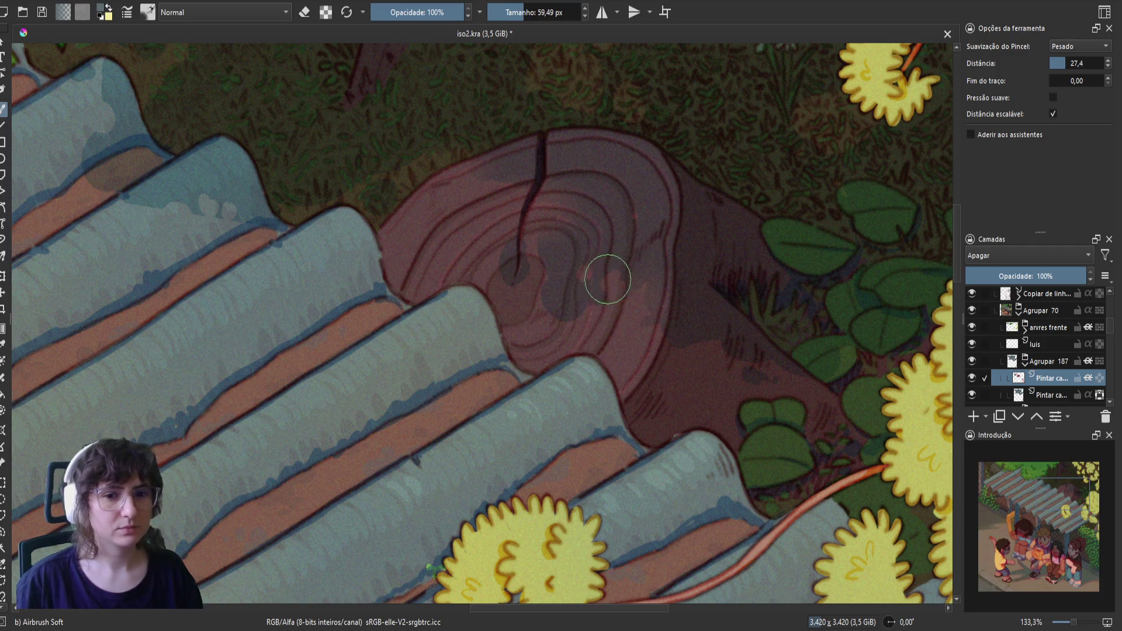
scroll(610, 279, down, 1)
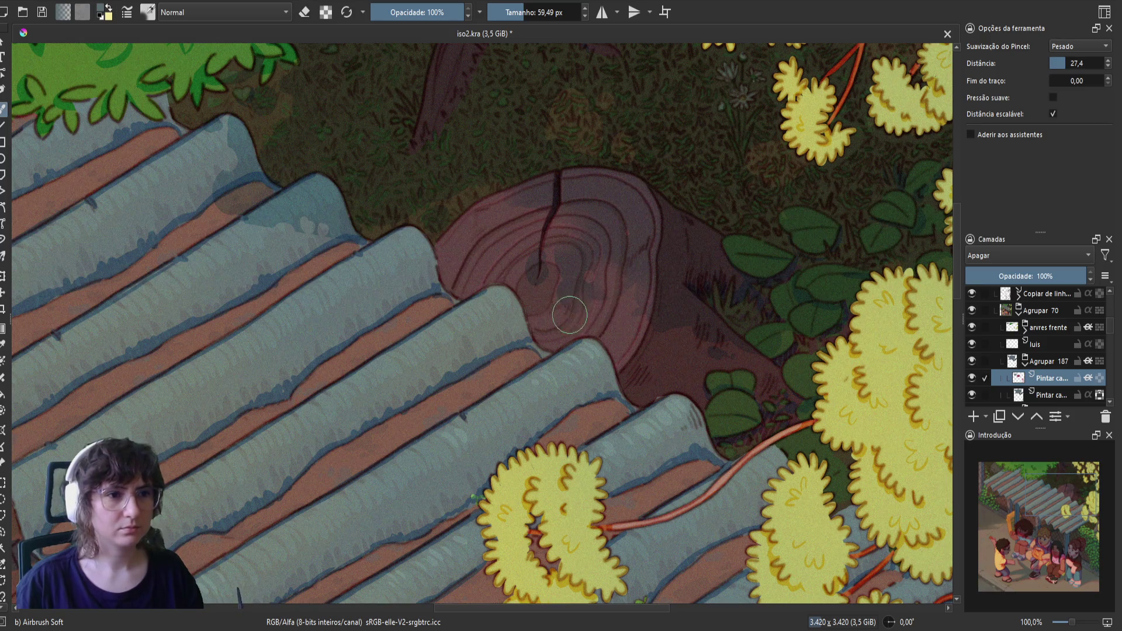
key(e)
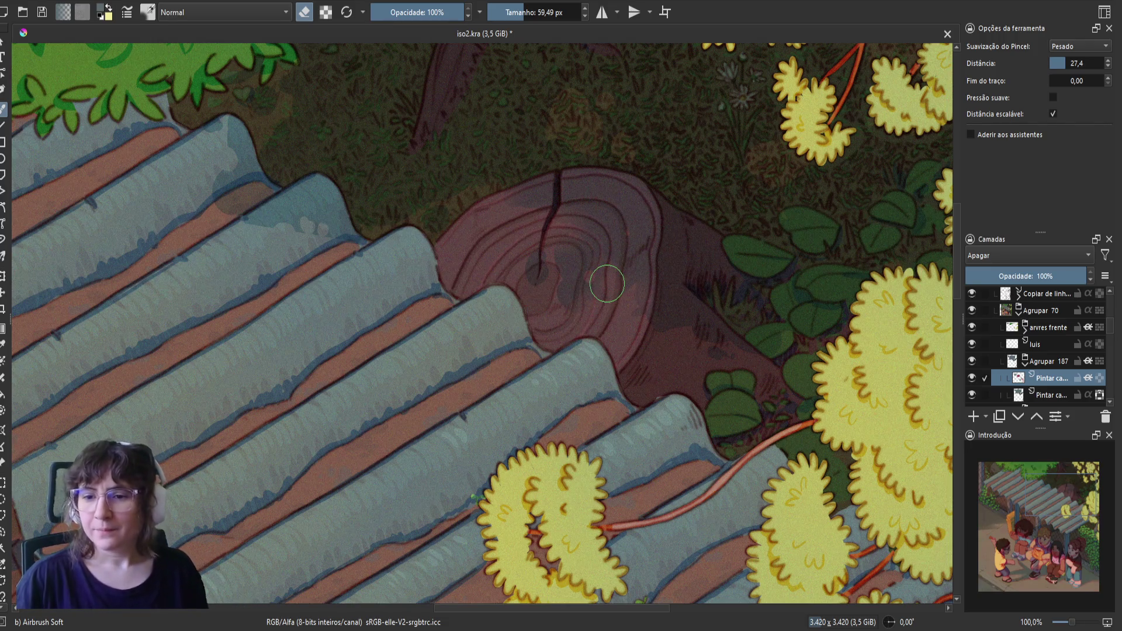
scroll(553, 276, down, 1)
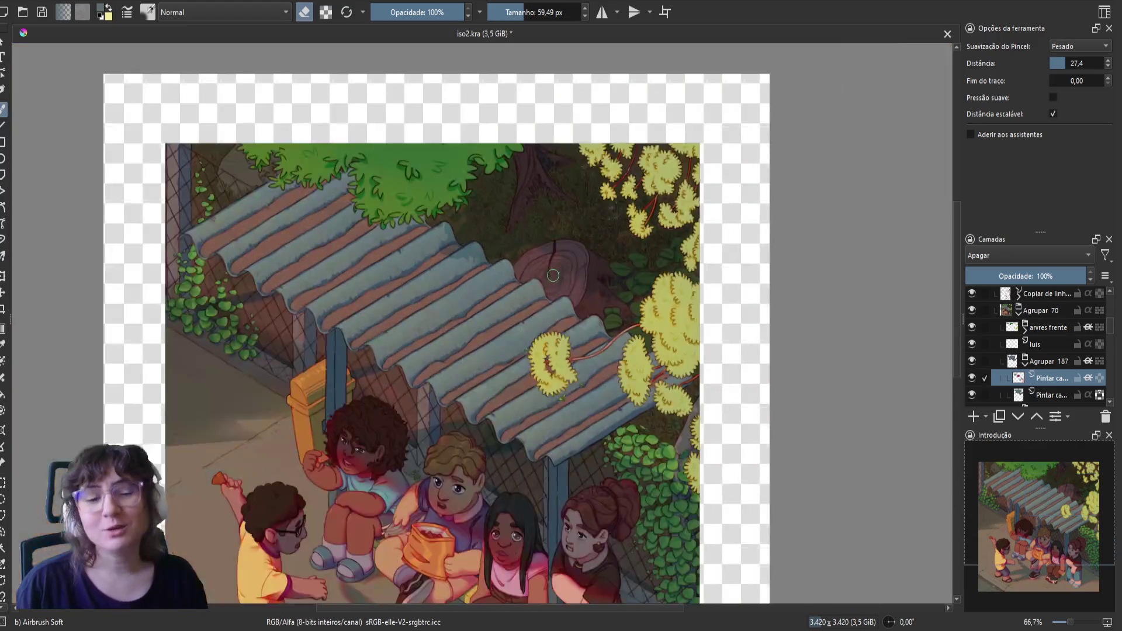
- Pan and zoom over the full scene, ending at 100% on the roof corner, post and ivy leaves
mouse_move(512, 324)
mouse_down()
mouse_move(511, 249)
mouse_move(556, 293)
mouse_move(689, 131)
mouse_move(676, 145)
mouse_up()
scroll(512, 249, up, 1)
scroll(557, 294, up, 1)
scroll(689, 118, up, 1)
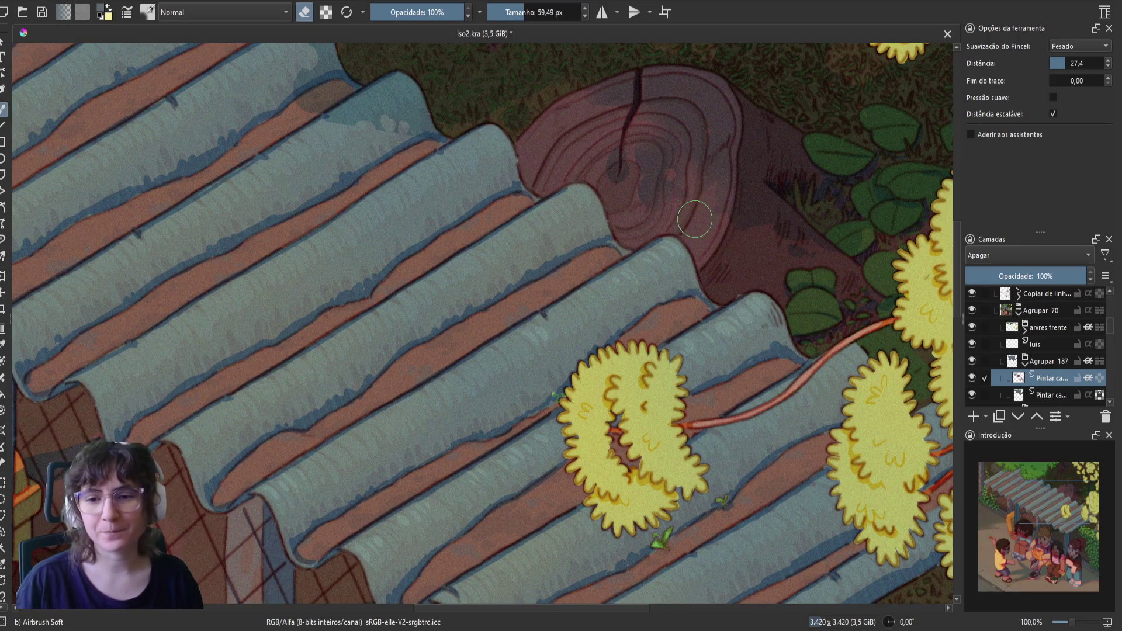
scroll(689, 192, up, 1)
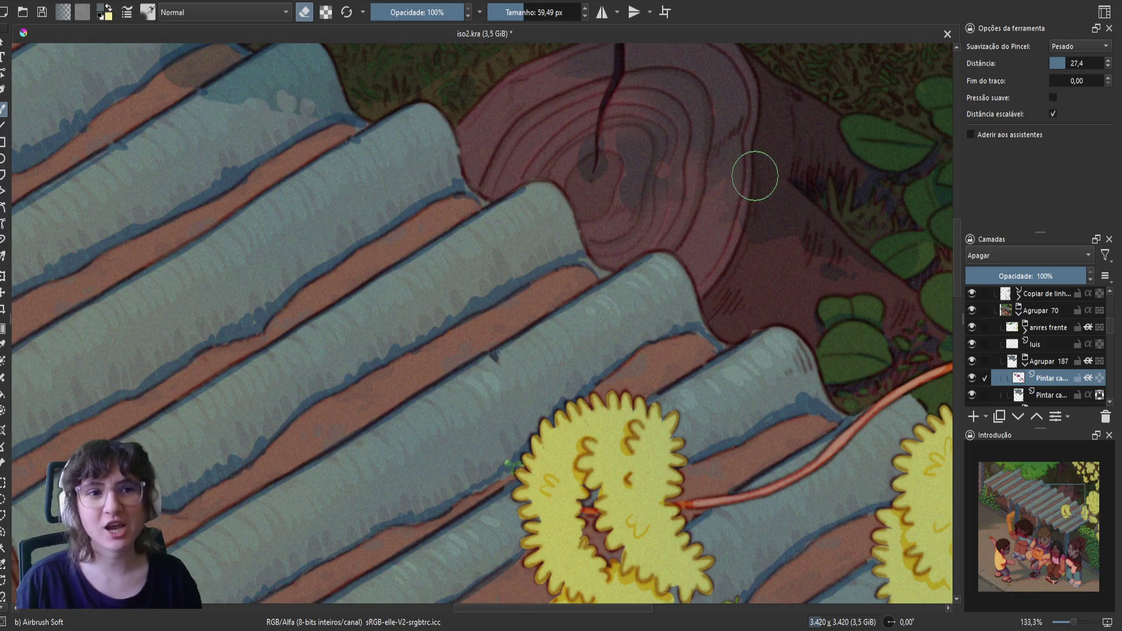
scroll(758, 275, down, 3)
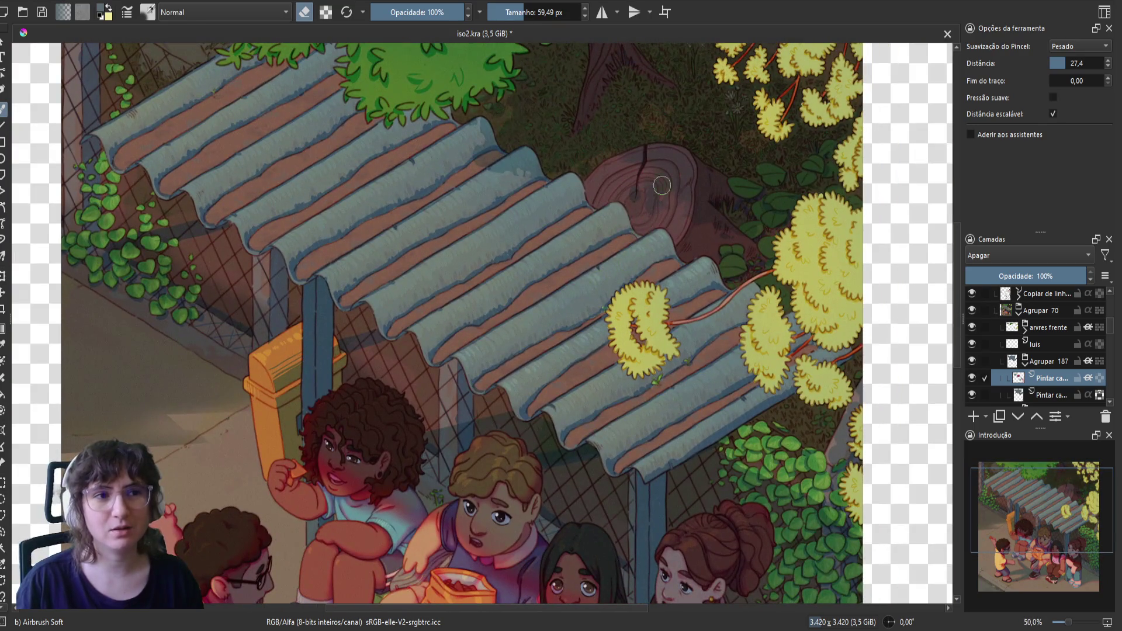
scroll(606, 258, down, 1)
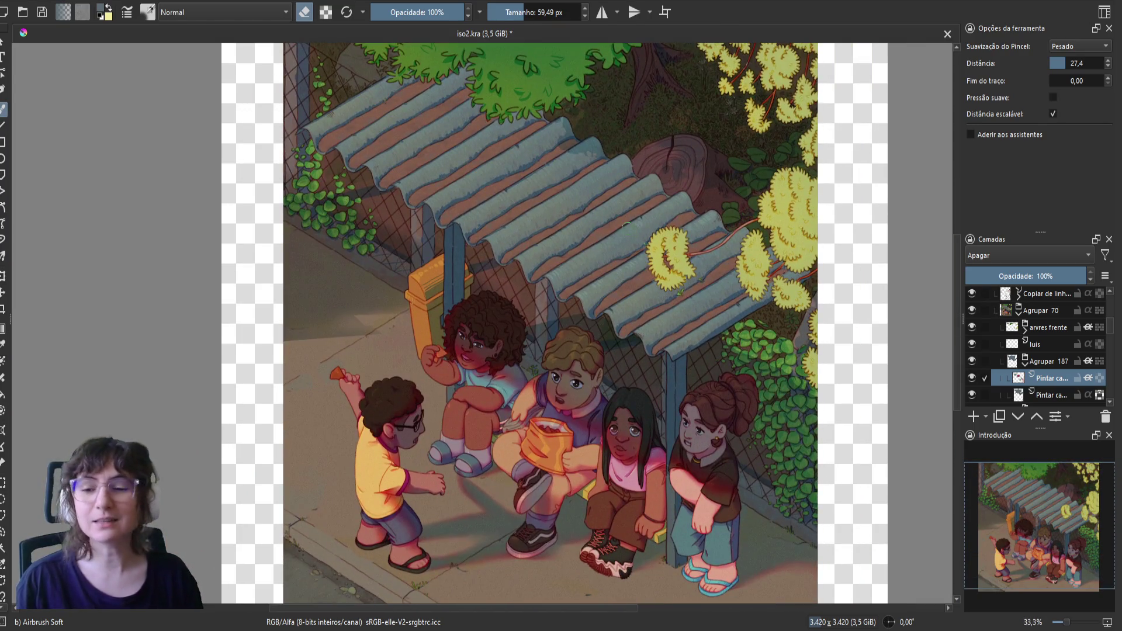
scroll(803, 321, up, 3)
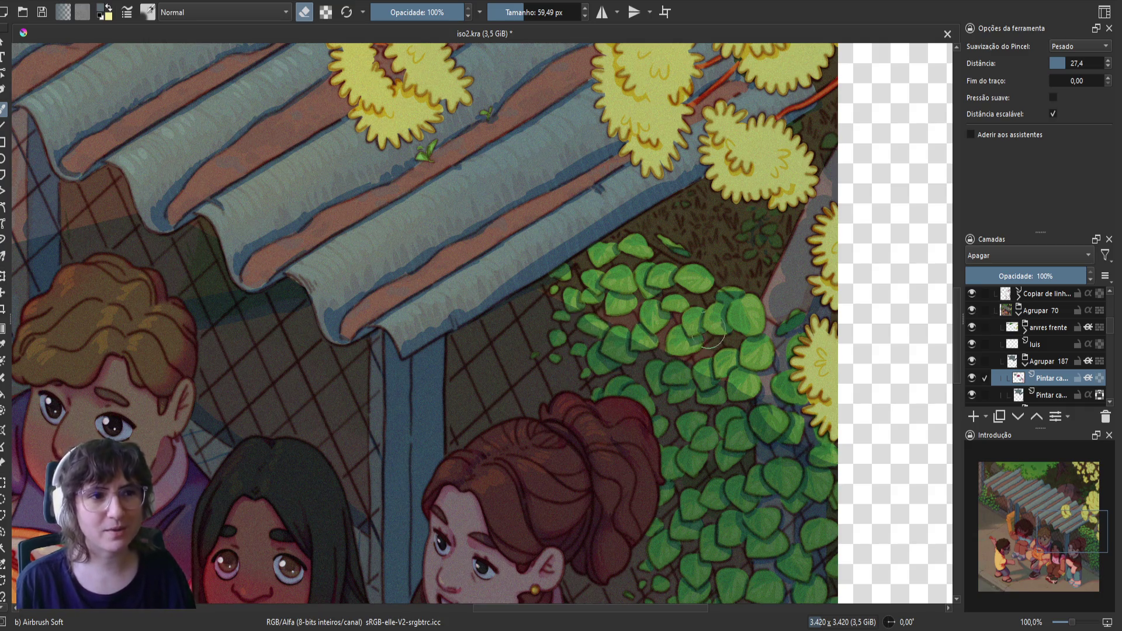
- Zoom in on the seated children, out to 33.3%, then back to 100% on the tree stump
scroll(710, 336, down, 1)
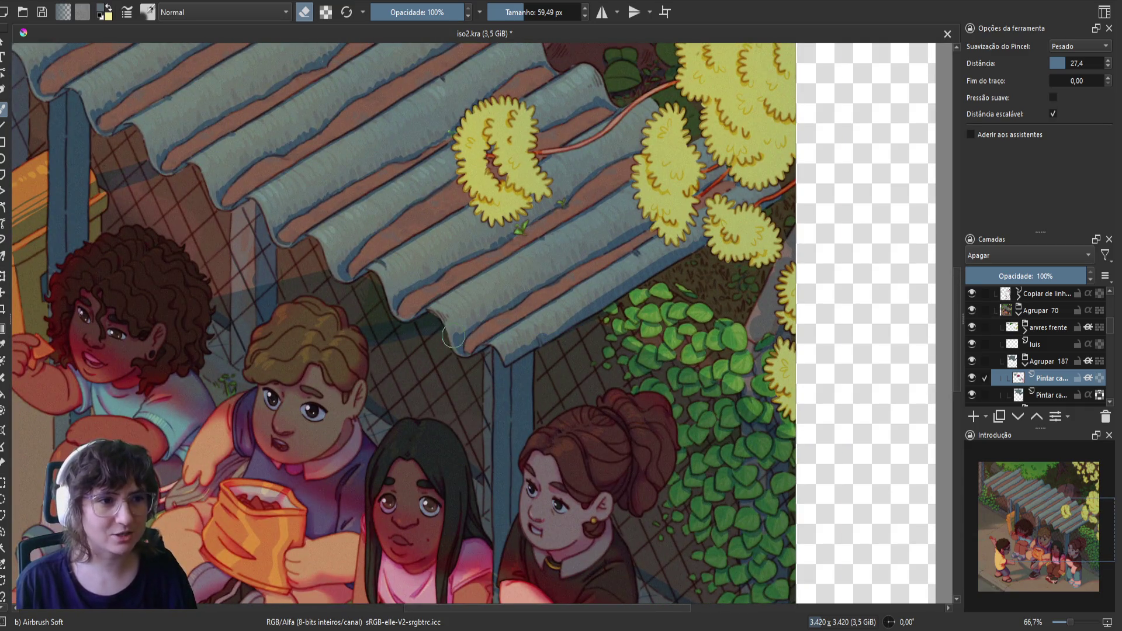
scroll(406, 308, up, 5)
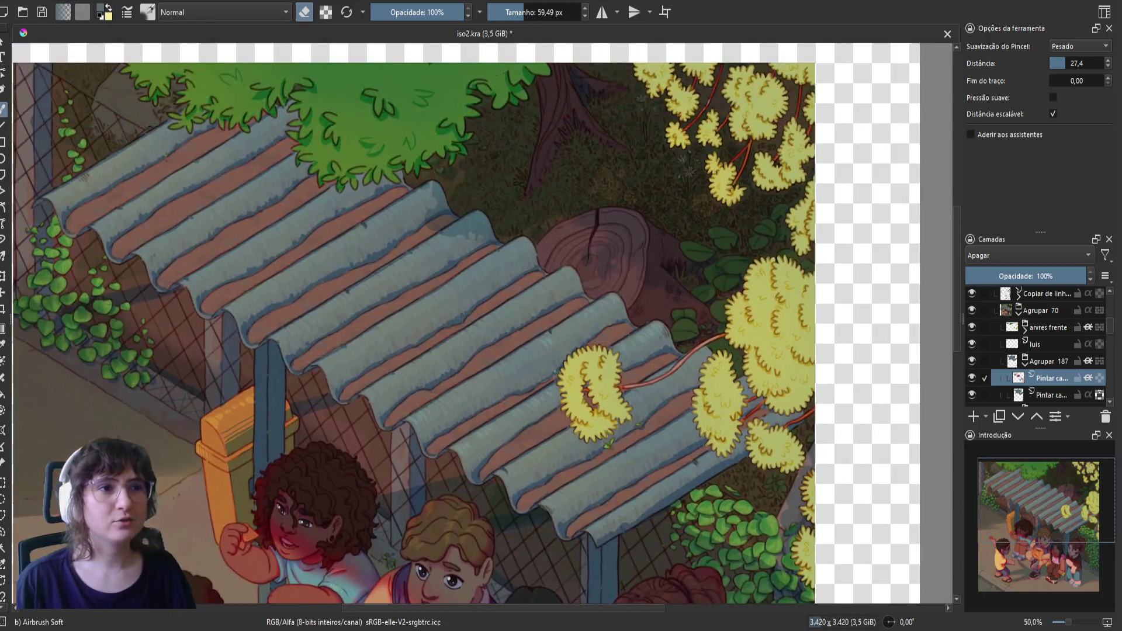
scroll(565, 244, down, 1)
scroll(562, 275, left, 3)
scroll(453, 376, down, 3)
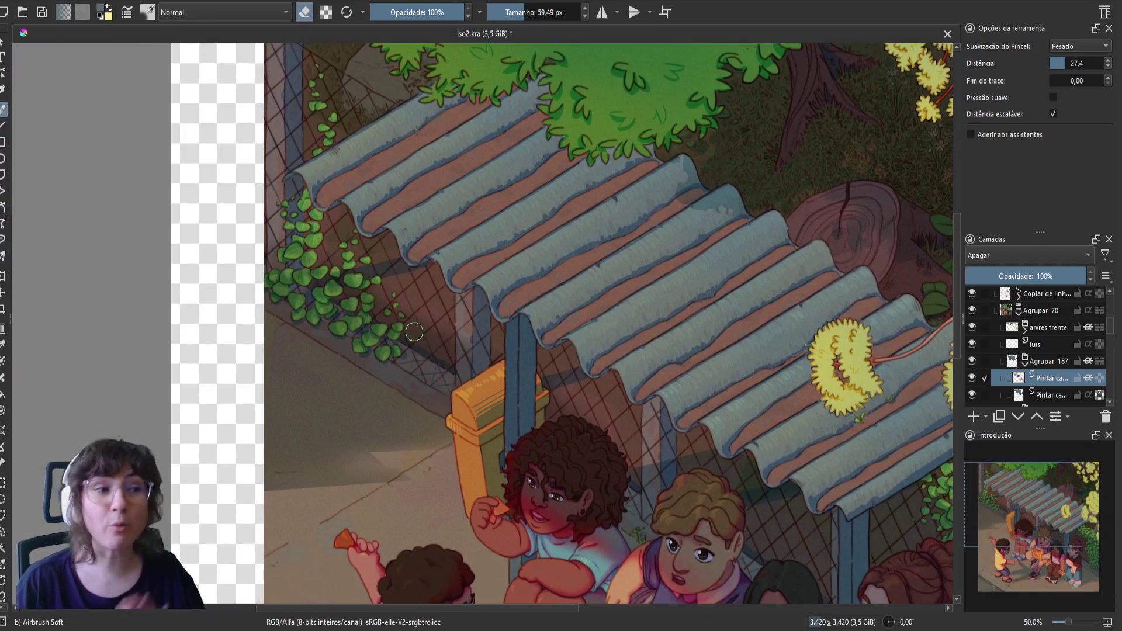
scroll(411, 333, down, 3)
scroll(411, 333, down, 1)
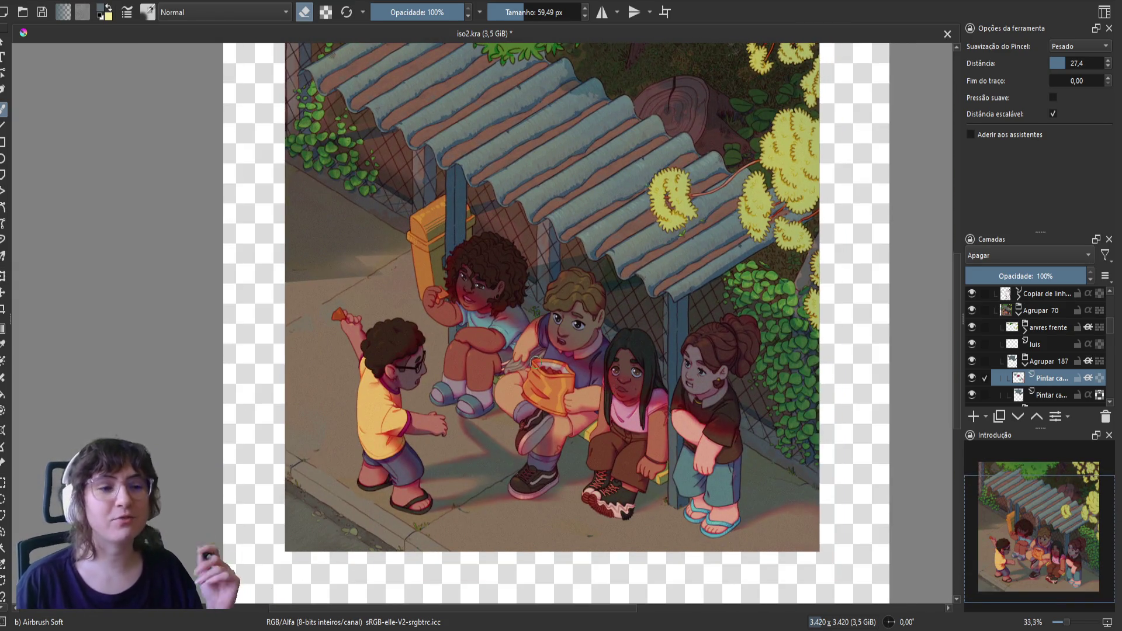
scroll(578, 465, up, 2)
scroll(582, 430, up, 1)
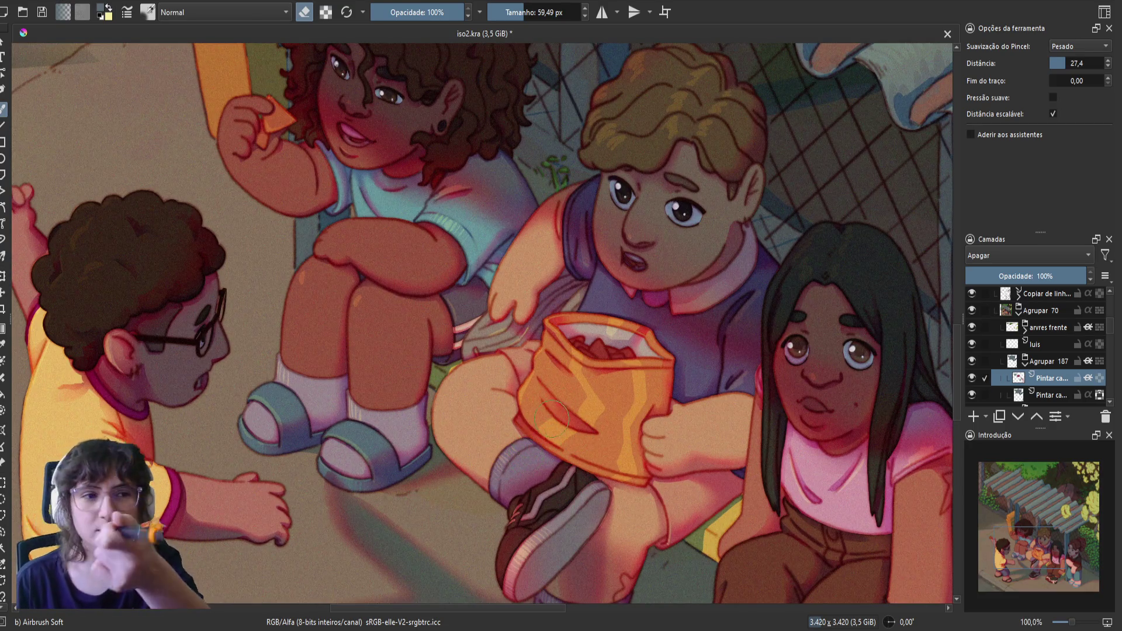
scroll(575, 411, down, 1)
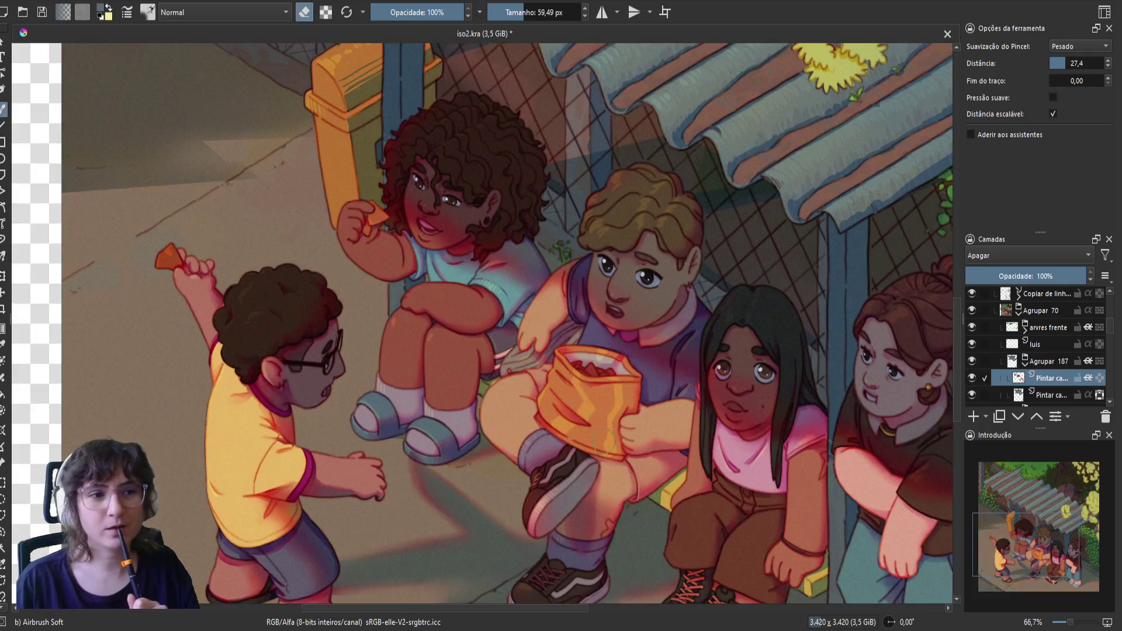
scroll(584, 425, down, 2)
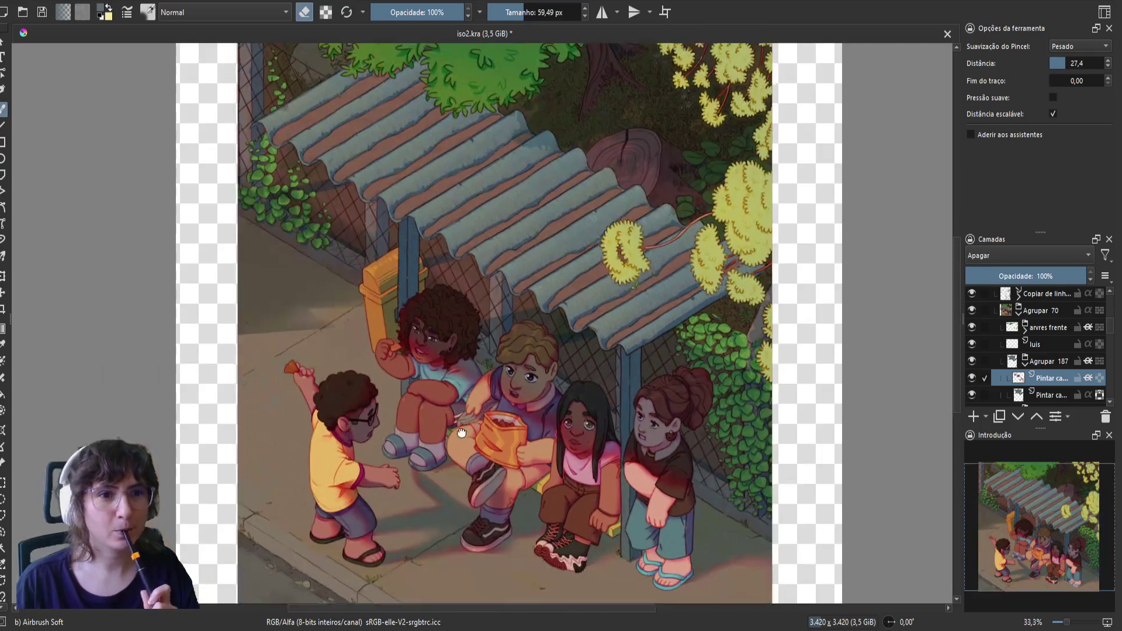
scroll(584, 263, up, 3)
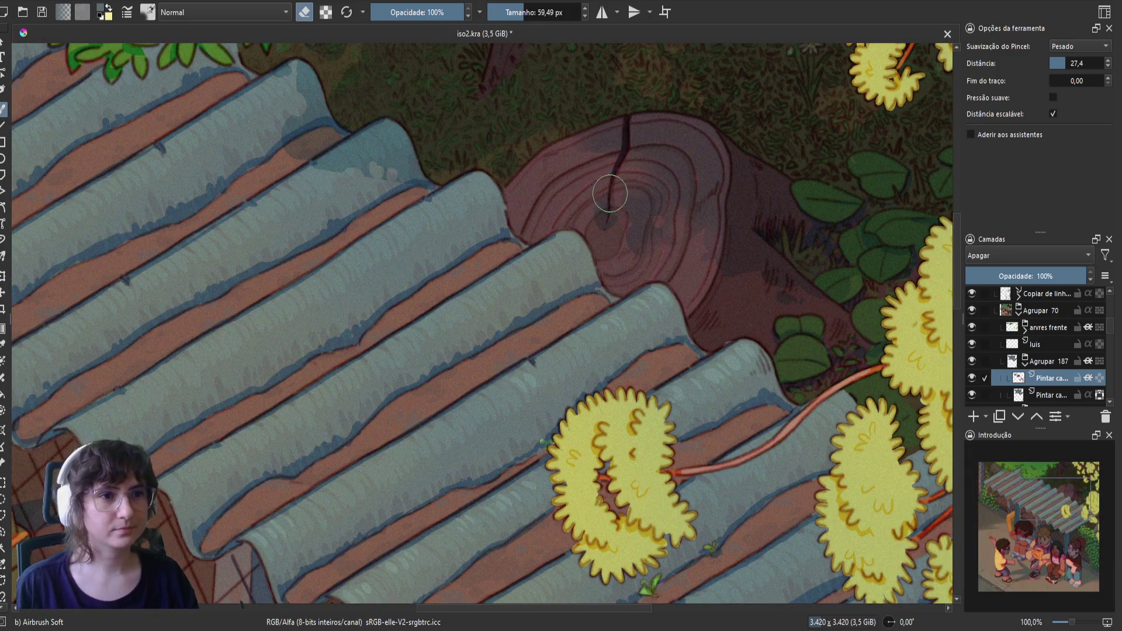
- Save, then soften and lighten the shading along the tree stump's left side
key(e)
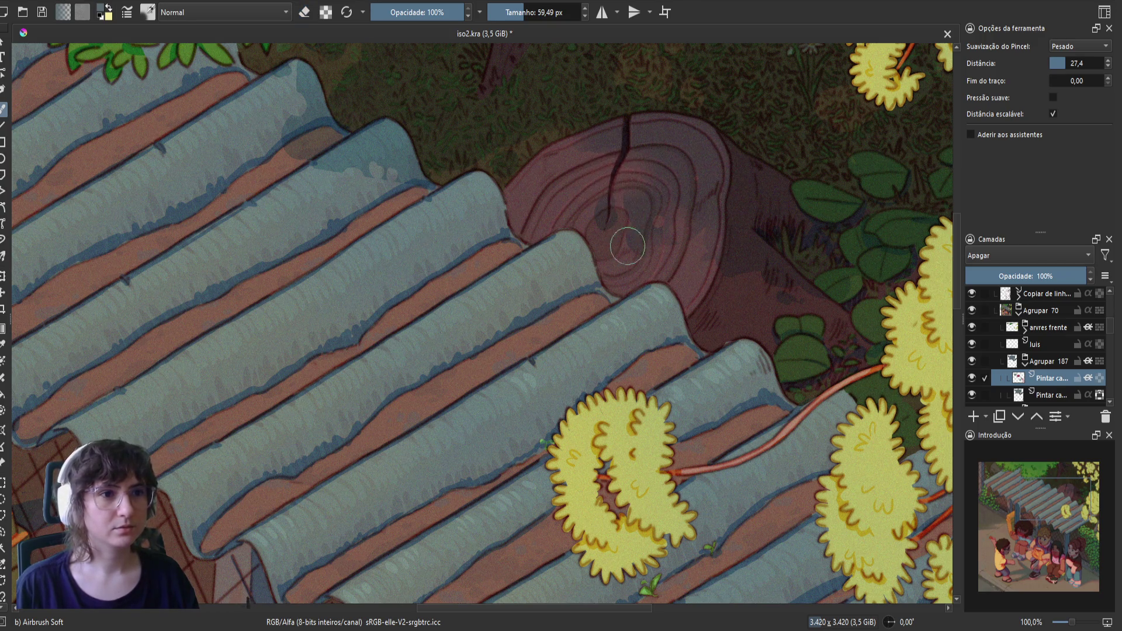
key(e)
key(e)
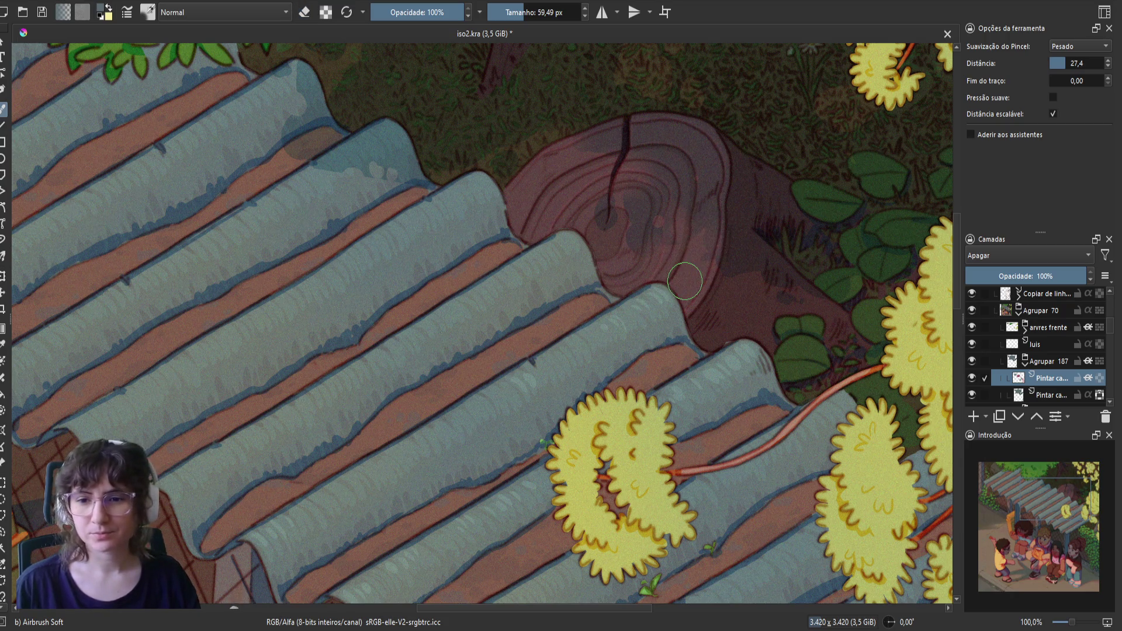
key(ctrl+s)
mouse_move(685, 281)
mouse_down()
mouse_move(372, 264)
mouse_move(609, 452)
mouse_up()
mouse_move(484, 298)
mouse_down()
mouse_move(463, 298)
mouse_move(481, 316)
mouse_move(469, 314)
mouse_move(479, 301)
mouse_up()
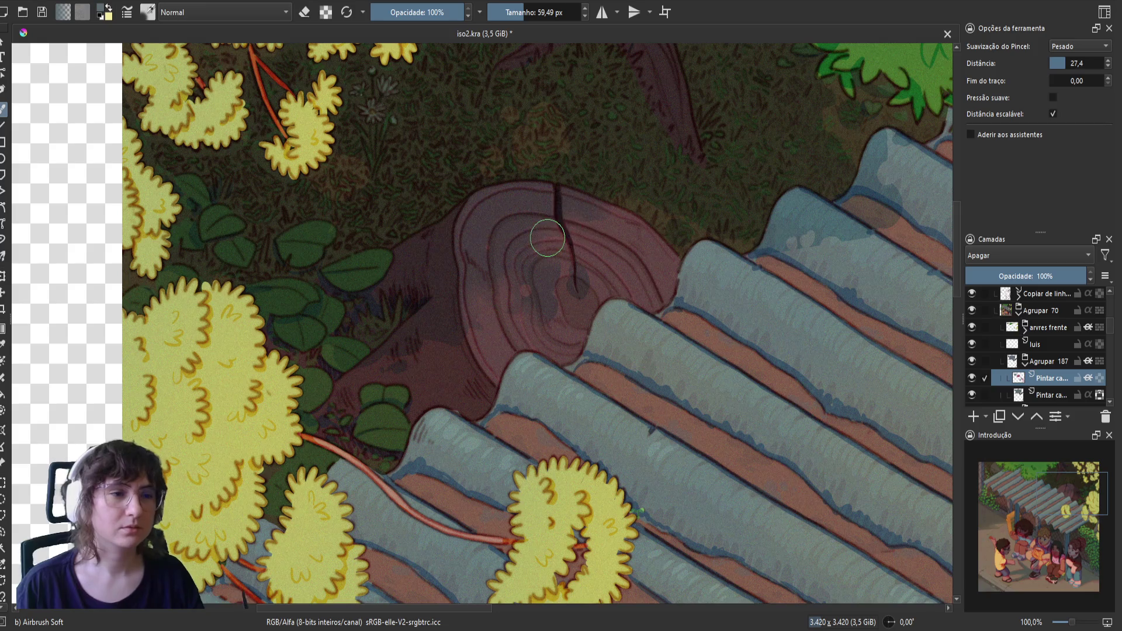
mouse_move(418, 315)
mouse_down()
mouse_move(413, 356)
mouse_move(444, 349)
mouse_move(436, 328)
mouse_move(448, 335)
mouse_move(432, 354)
mouse_move(416, 328)
mouse_move(398, 395)
mouse_move(378, 358)
mouse_move(364, 377)
mouse_move(336, 360)
mouse_move(444, 218)
mouse_move(441, 257)
mouse_move(421, 236)
mouse_move(410, 381)
mouse_up()
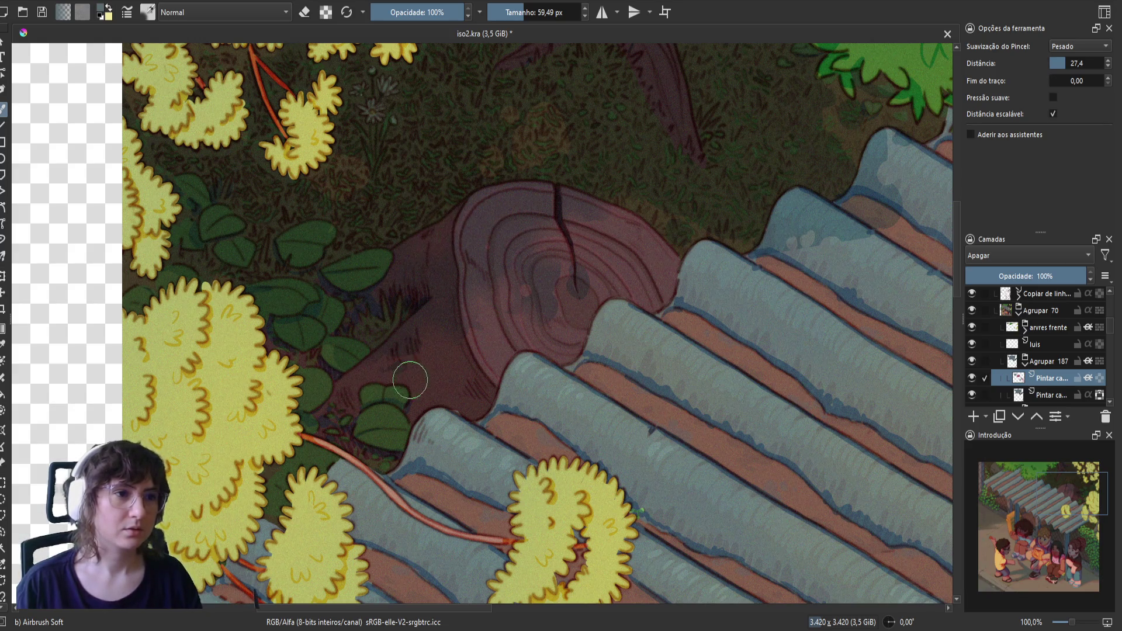
- Alternate erasing and darkening the shading on the stump's upper-left edge and left side, mirroring the view to check
key(e)
mouse_move(438, 276)
mouse_down()
mouse_move(438, 243)
mouse_move(442, 281)
mouse_up()
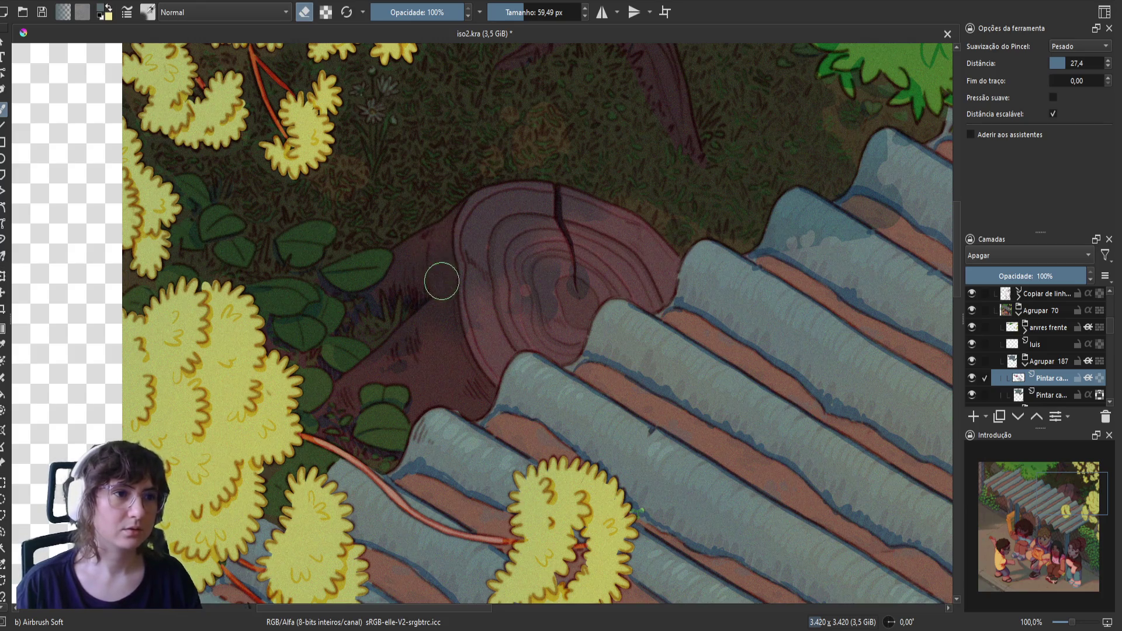
key(e)
mouse_move(449, 349)
mouse_down()
mouse_move(433, 321)
mouse_move(446, 288)
mouse_move(421, 310)
mouse_move(438, 303)
mouse_move(444, 330)
mouse_up()
key(e)
key(m)
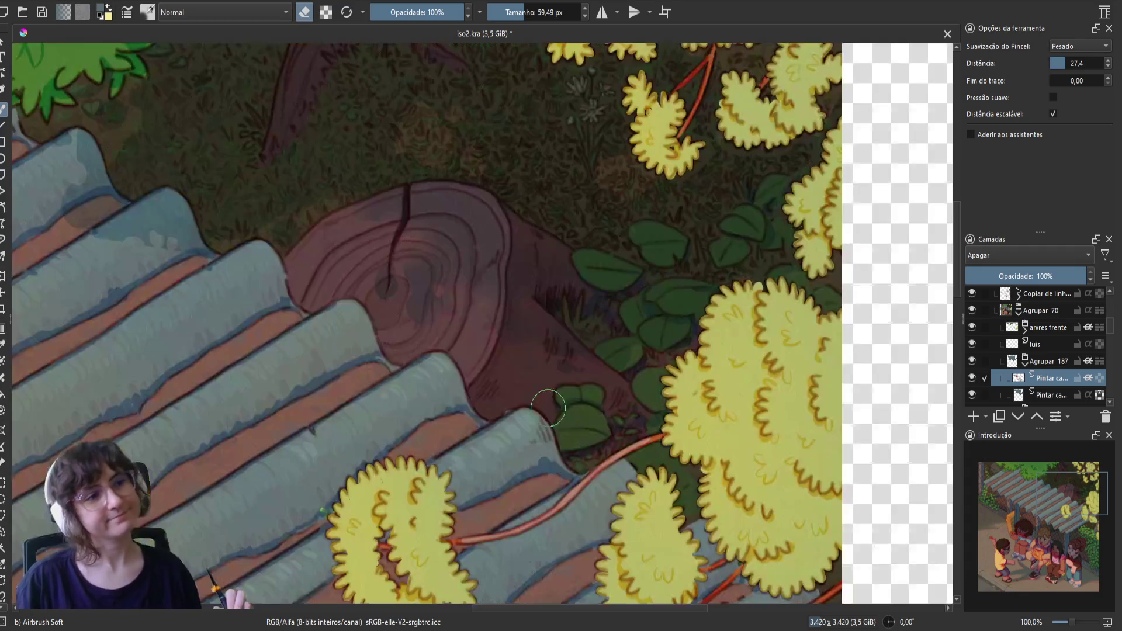
key(e)
drag(280, 315, 380, 362)
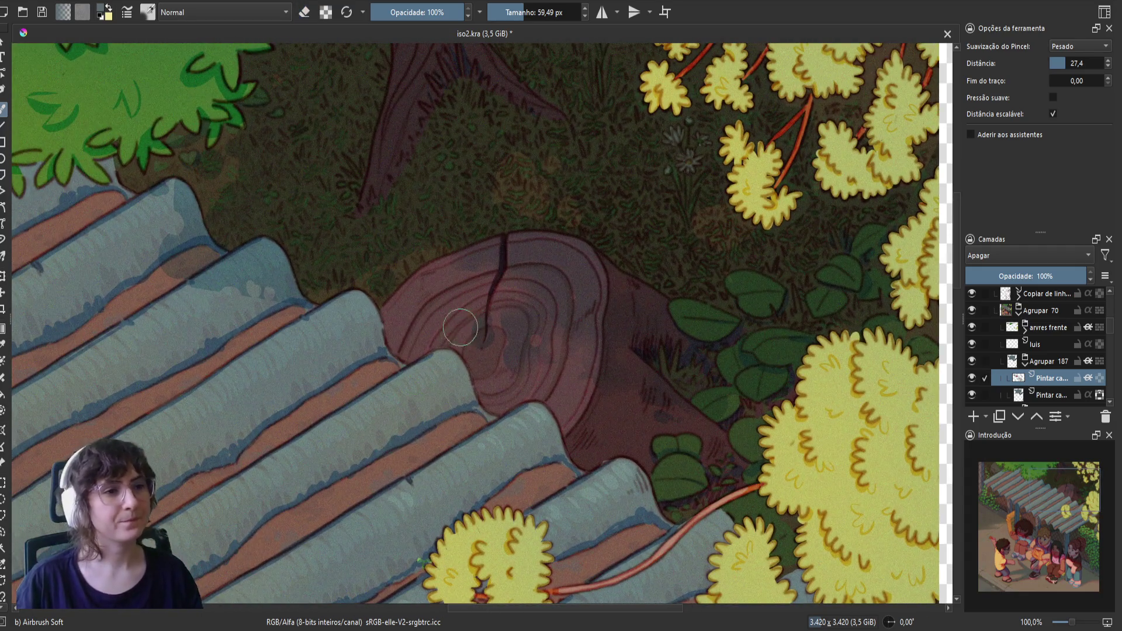
key(e)
key(e)
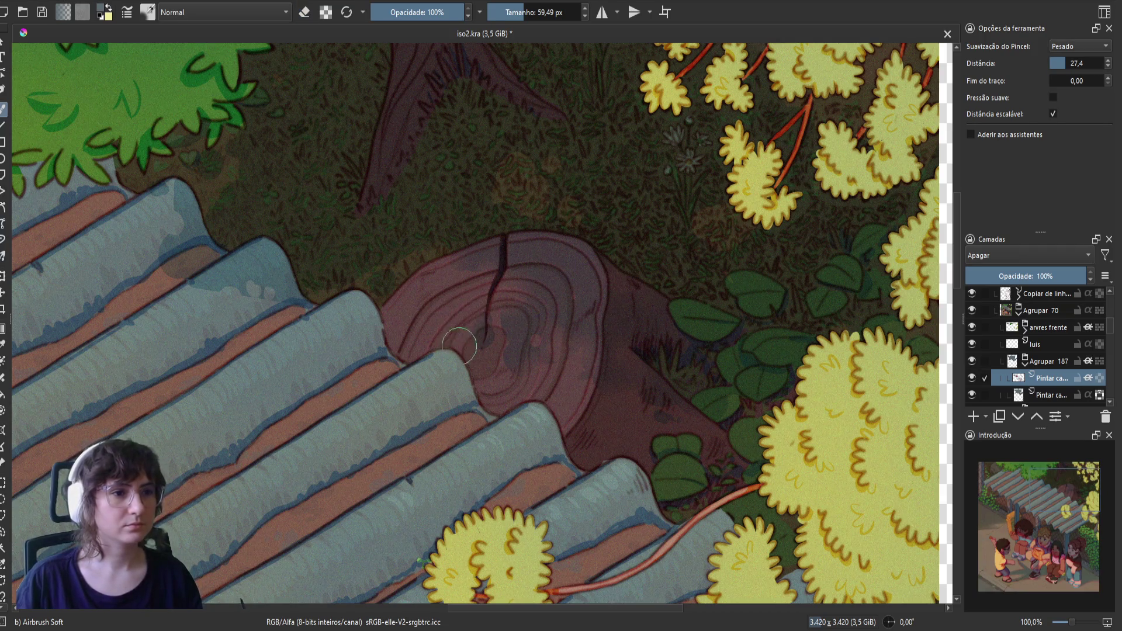
- Compare the result with the paint layer hidden and shown, then save and unmirror the view
click(973, 359)
click(973, 359)
click(974, 360)
click(973, 360)
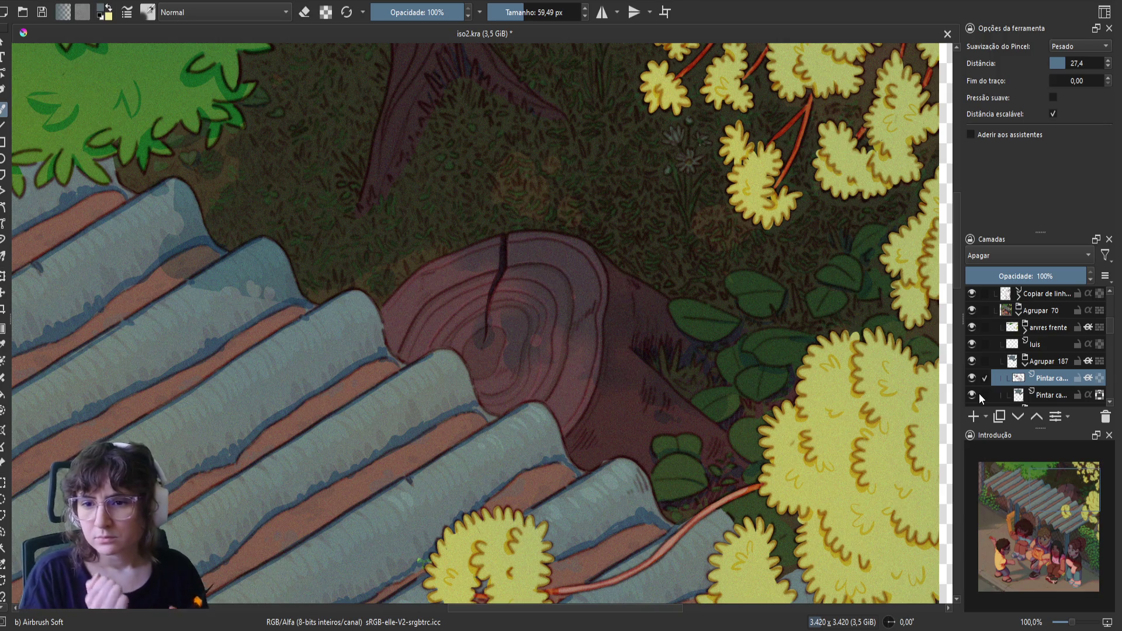
key(ctrl+s)
scroll(714, 333, down, 1)
key(e)
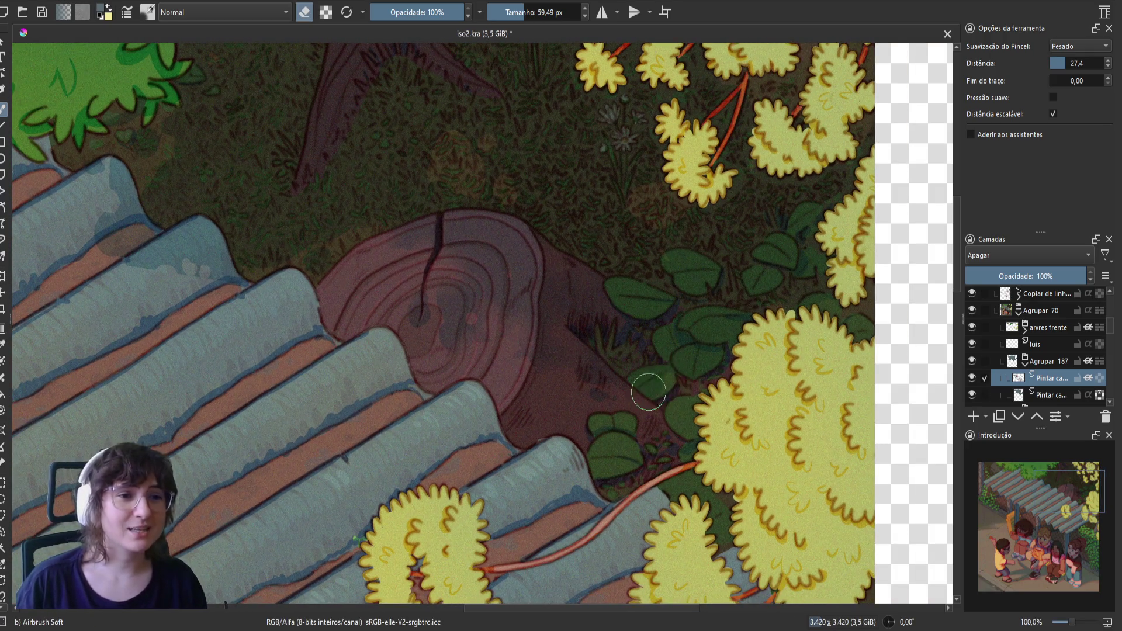
key(e)
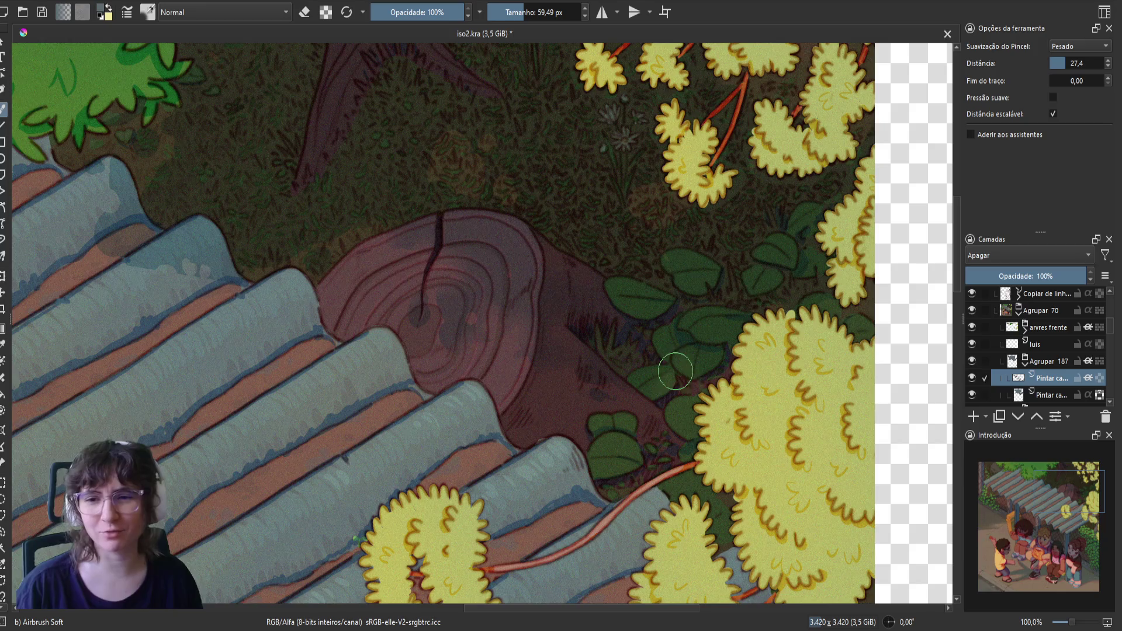
key(ctrl+s)
key(m)
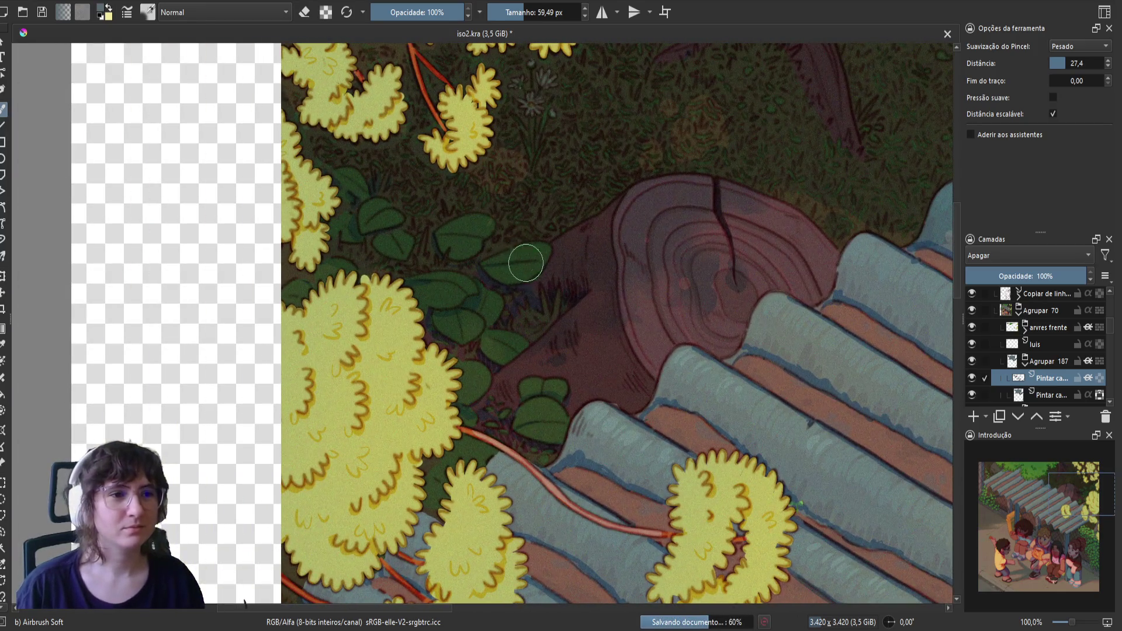
- Airbrush shading over the leaves beside the stump, save, and mirror the view
mouse_move(483, 225)
mouse_down()
mouse_move(468, 236)
mouse_move(484, 223)
mouse_move(466, 226)
mouse_move(468, 260)
mouse_up()
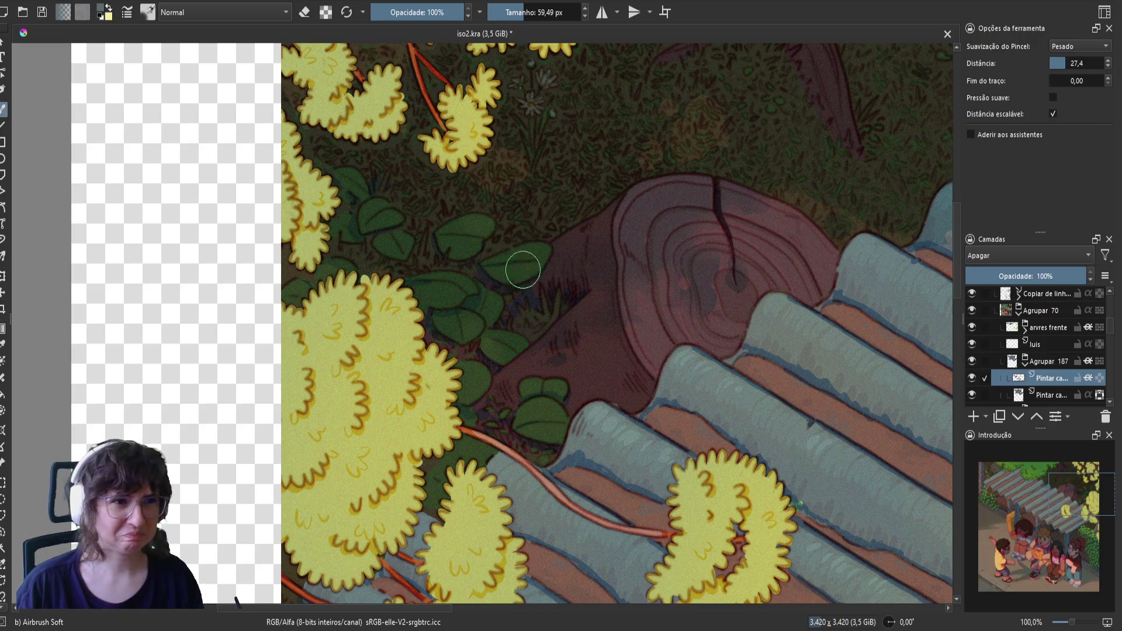
key(ctrl+s)
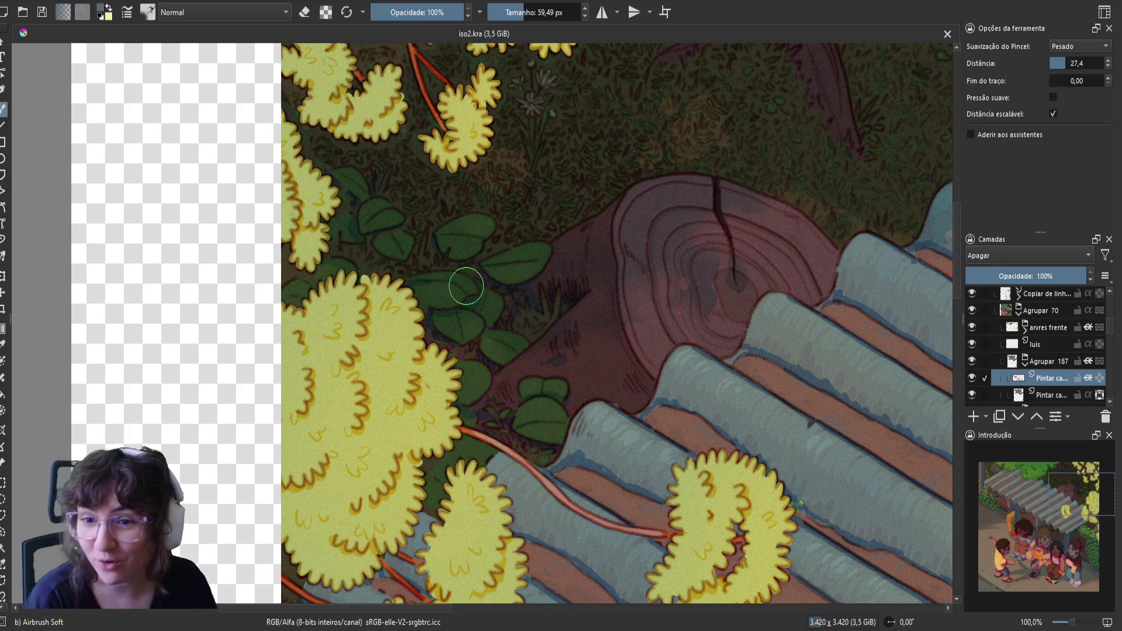
key(m)
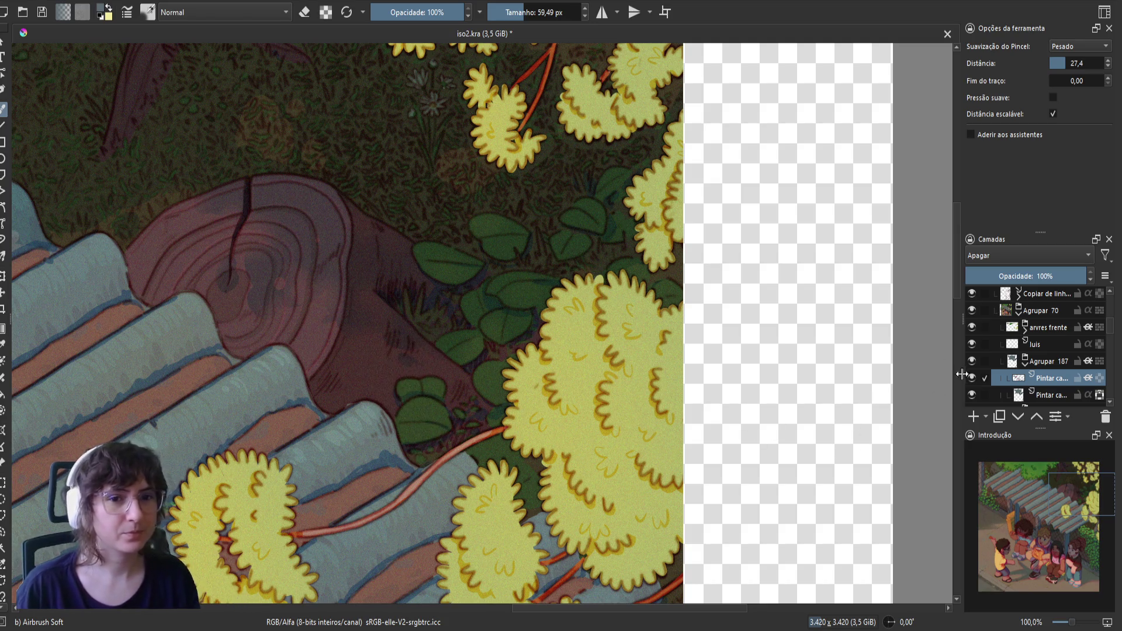
- Toggle the Agrupar 187 group's visibility repeatedly to compare, leaving it shown, and pan to the upper-left
click(971, 360)
click(972, 360)
click(973, 361)
click(973, 362)
click(974, 363)
click(974, 364)
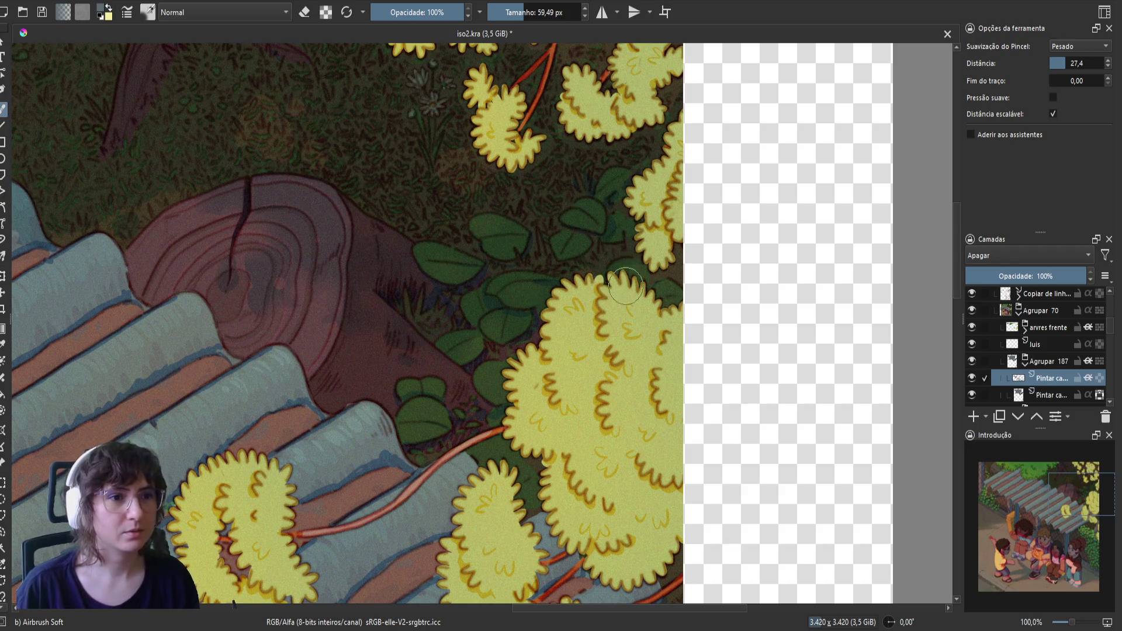
mouse_move(565, 321)
mouse_down()
mouse_move(721, 339)
mouse_move(633, 321)
mouse_up()
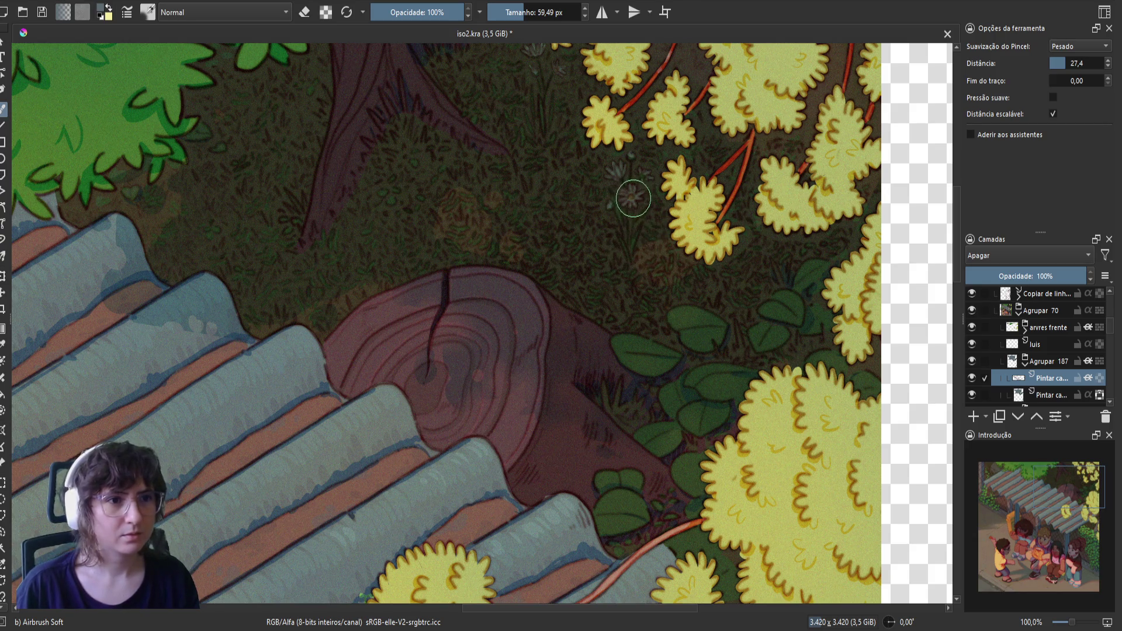
- Save the refined grassy-ground shading around the stump and mirror the view back
scroll(609, 270, up, 3)
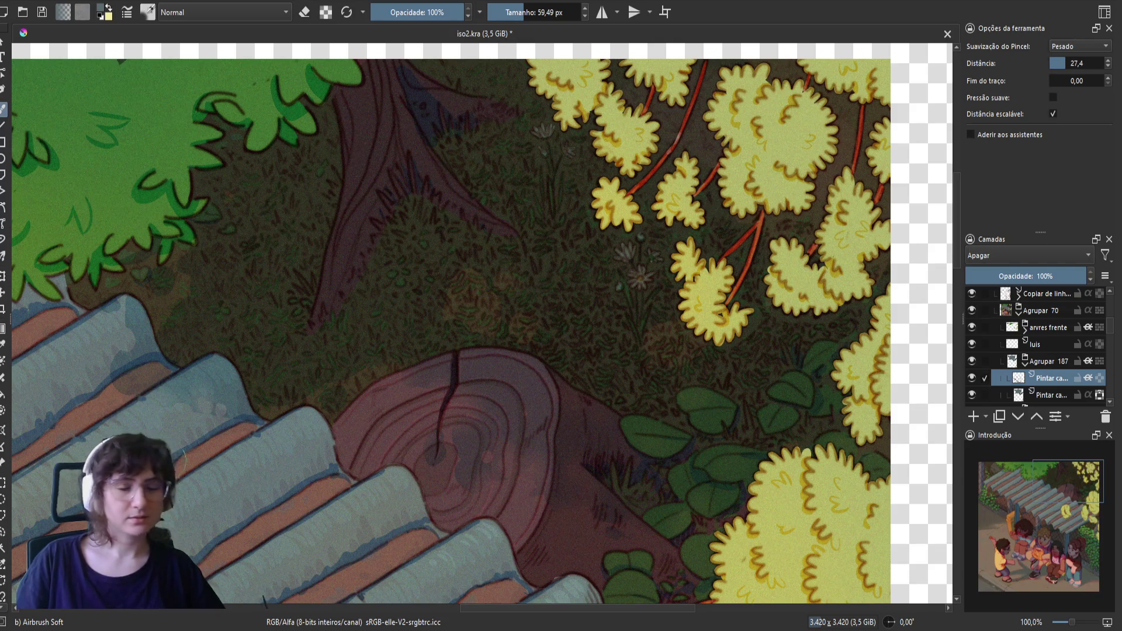
key(m)
key(ctrl+s)
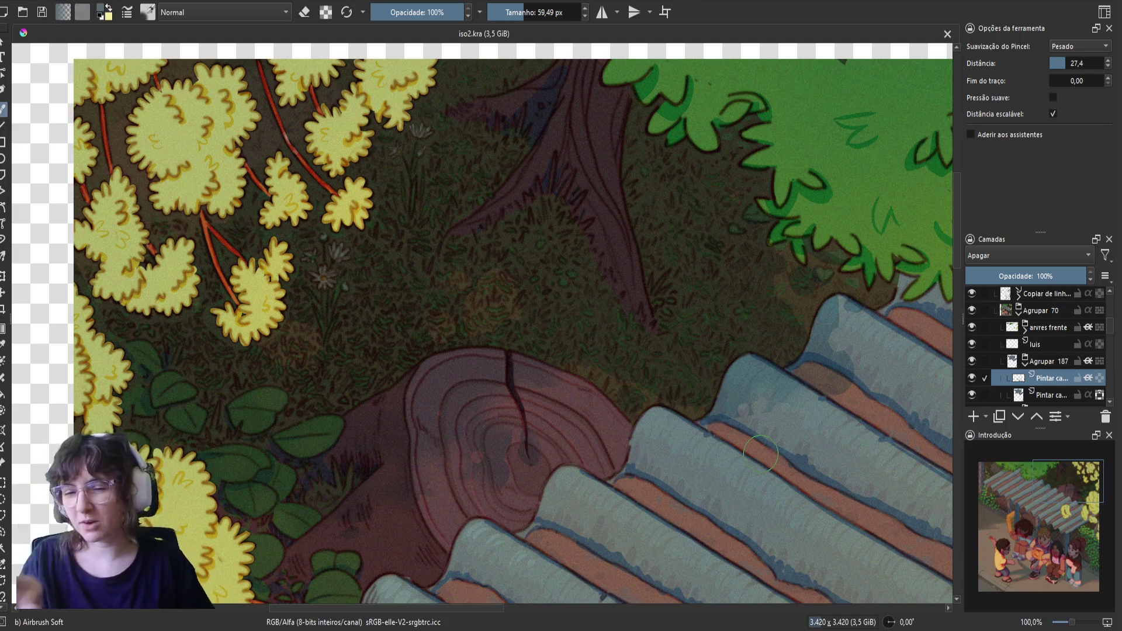
- Softly airbrush shading along the roof edge beneath the green tree, erasing where needed
drag(637, 306, 421, 313)
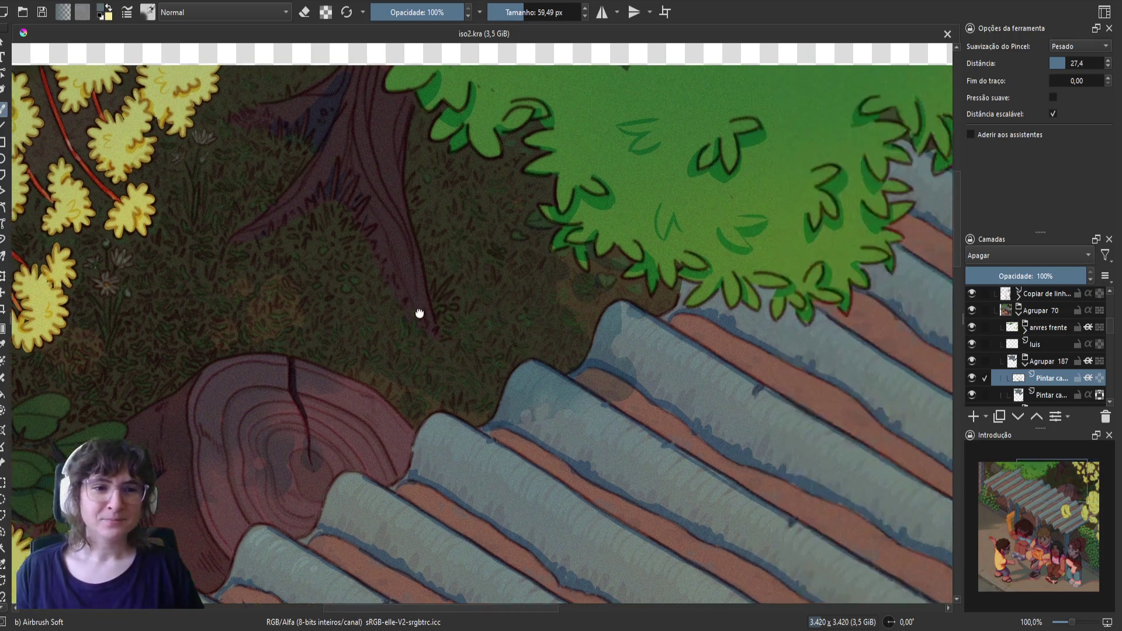
drag(558, 381, 570, 388)
key(e)
key(e)
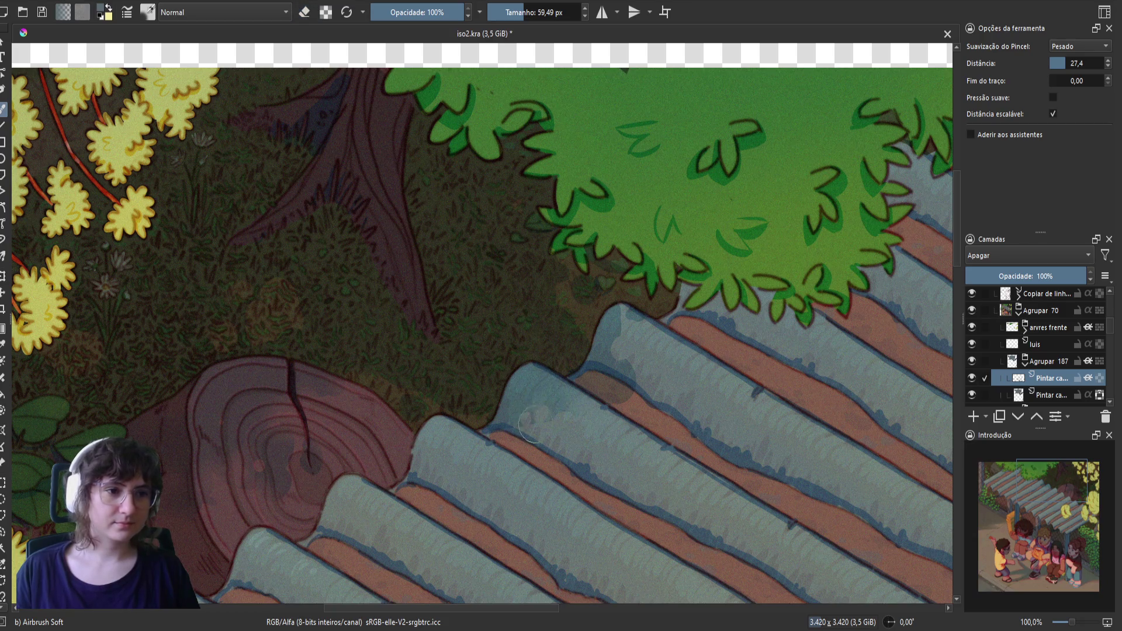
drag(497, 409, 530, 418)
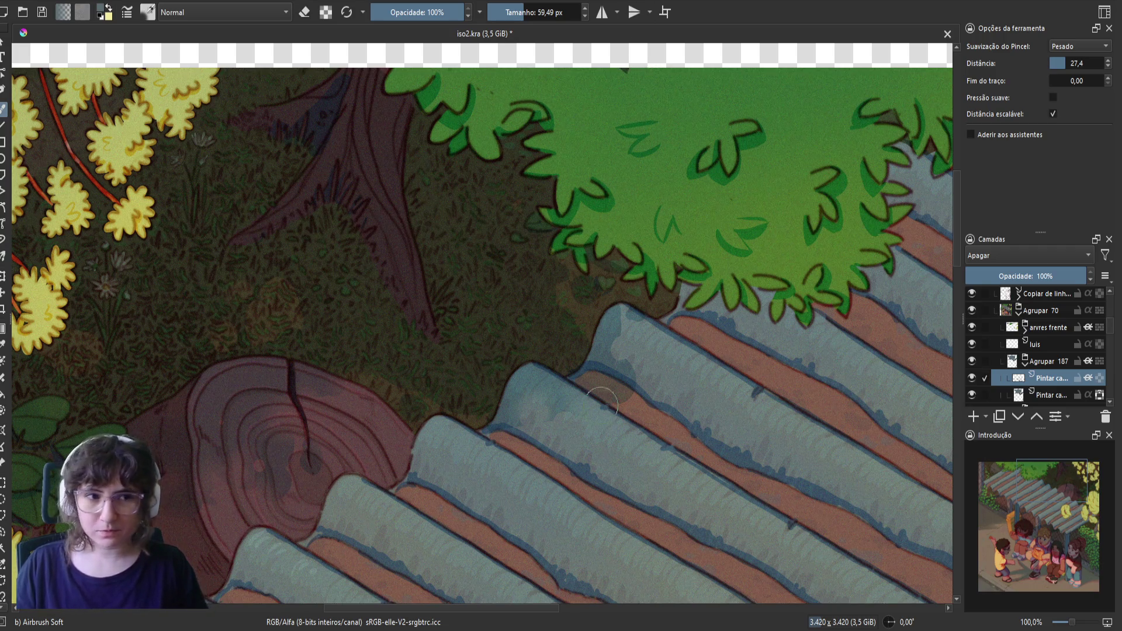
drag(602, 400, 561, 419)
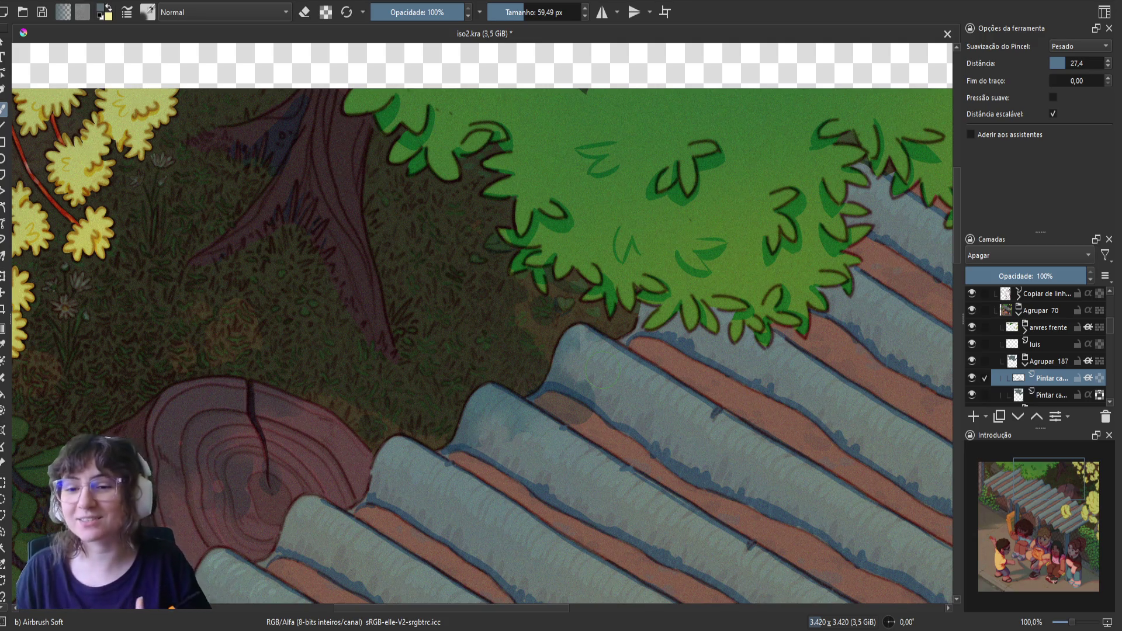
- Save, mirror the view, and work over the roof ridges, trunk and stump, toggling eraser mode
key(ctrl+s)
key(m)
drag(483, 351, 646, 295)
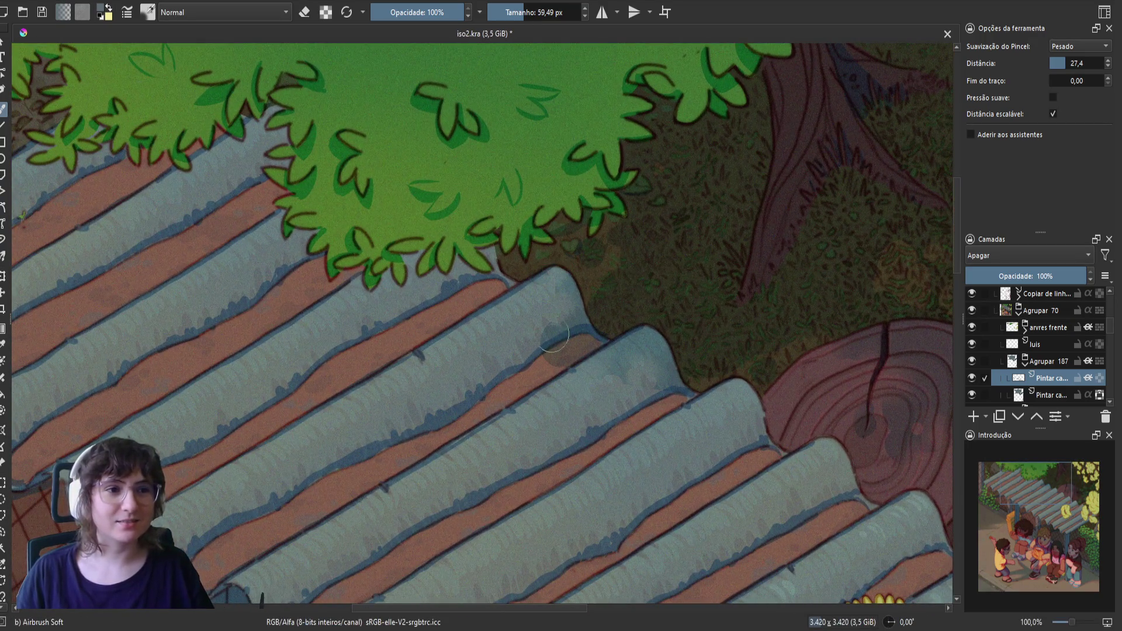
key(e)
key(e)
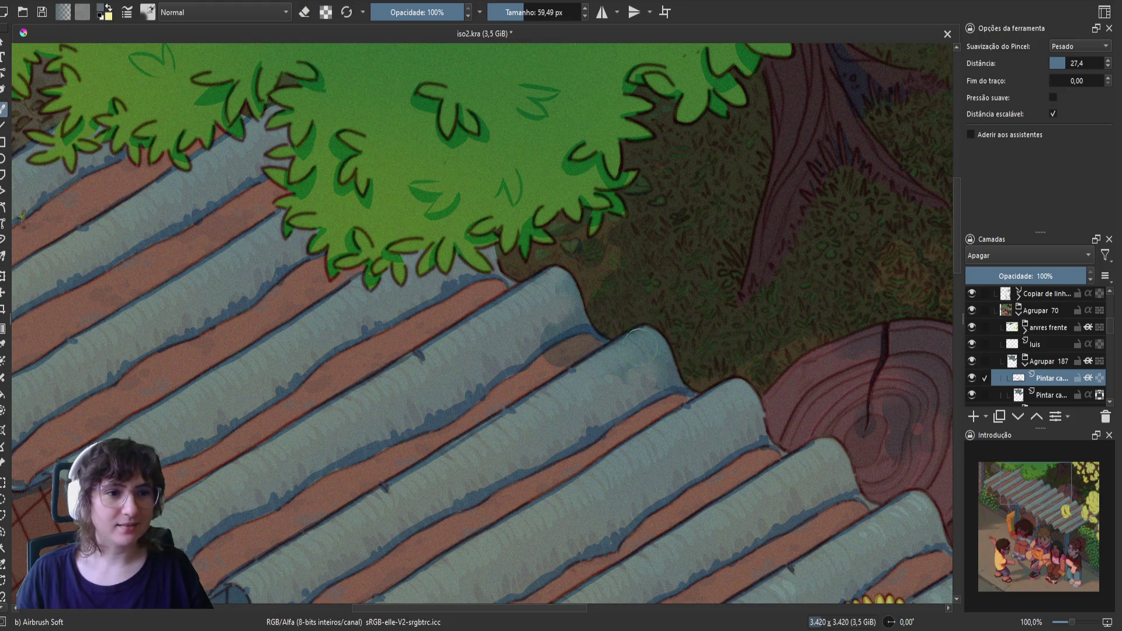
key(e)
key(e)
mouse_move(621, 398)
mouse_down()
mouse_move(607, 369)
mouse_move(715, 422)
mouse_up()
key(e)
key(e)
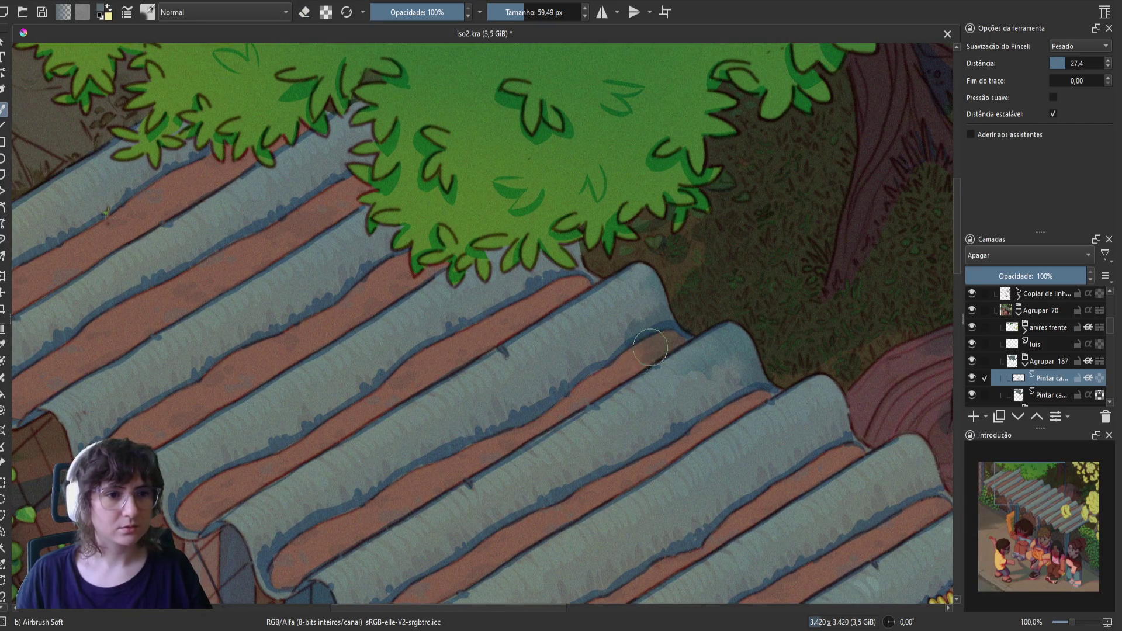
key(e)
drag(404, 390, 521, 476)
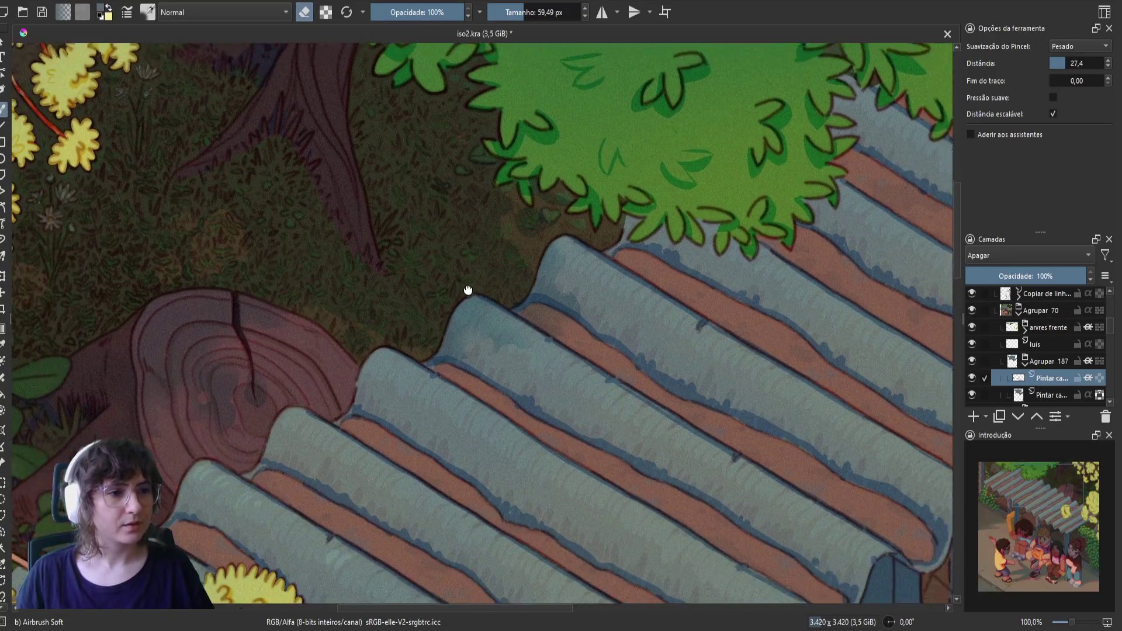
mouse_move(469, 290)
mouse_down()
mouse_move(418, 326)
mouse_move(451, 315)
mouse_move(478, 384)
mouse_move(433, 401)
mouse_move(383, 393)
mouse_up()
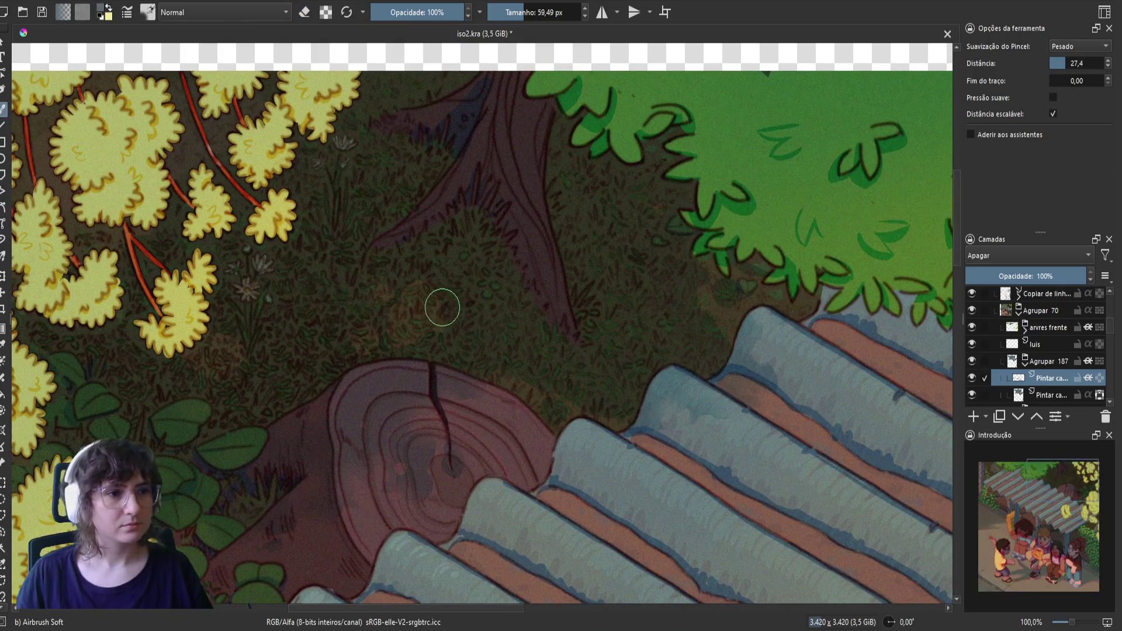
key(e)
key(e)
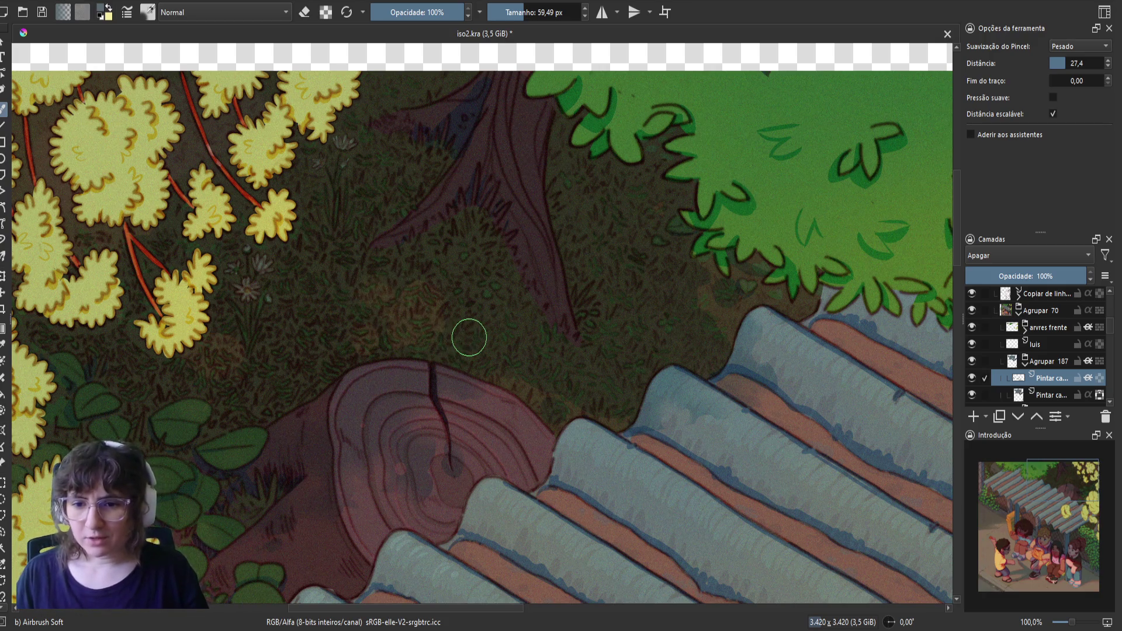
- Dab soft shading on the ground just above the stump, mirroring the view to check and saving iso2.kra
key(m)
key(ctrl+s)
drag(466, 333, 628, 374)
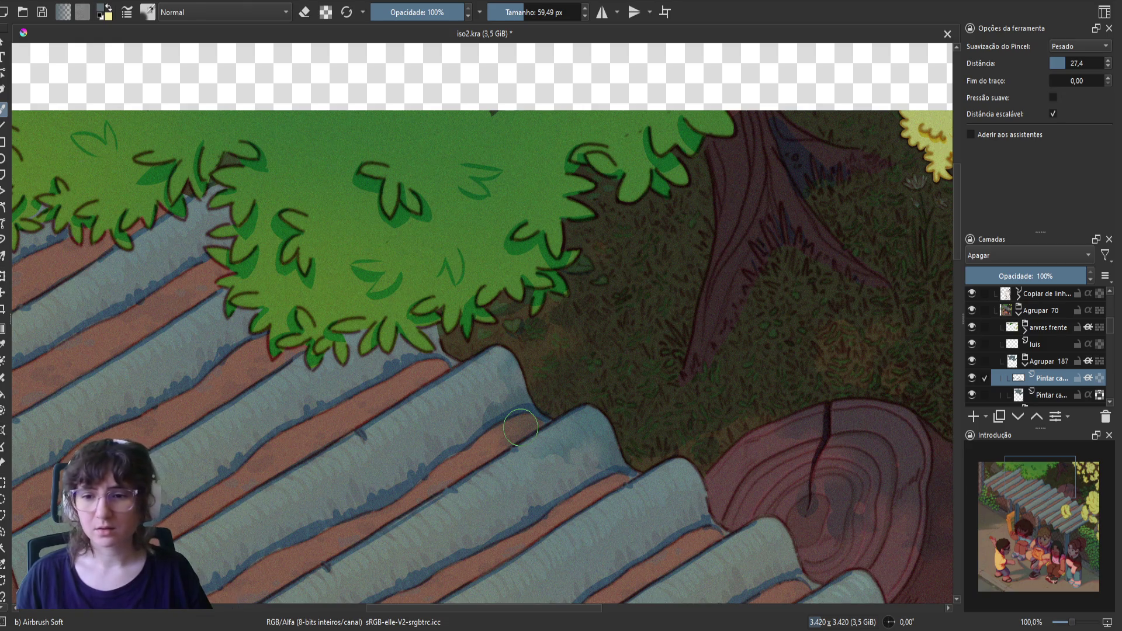
key(ctrl+s)
key(m)
mouse_move(521, 427)
mouse_down()
mouse_move(422, 367)
mouse_move(494, 321)
mouse_up()
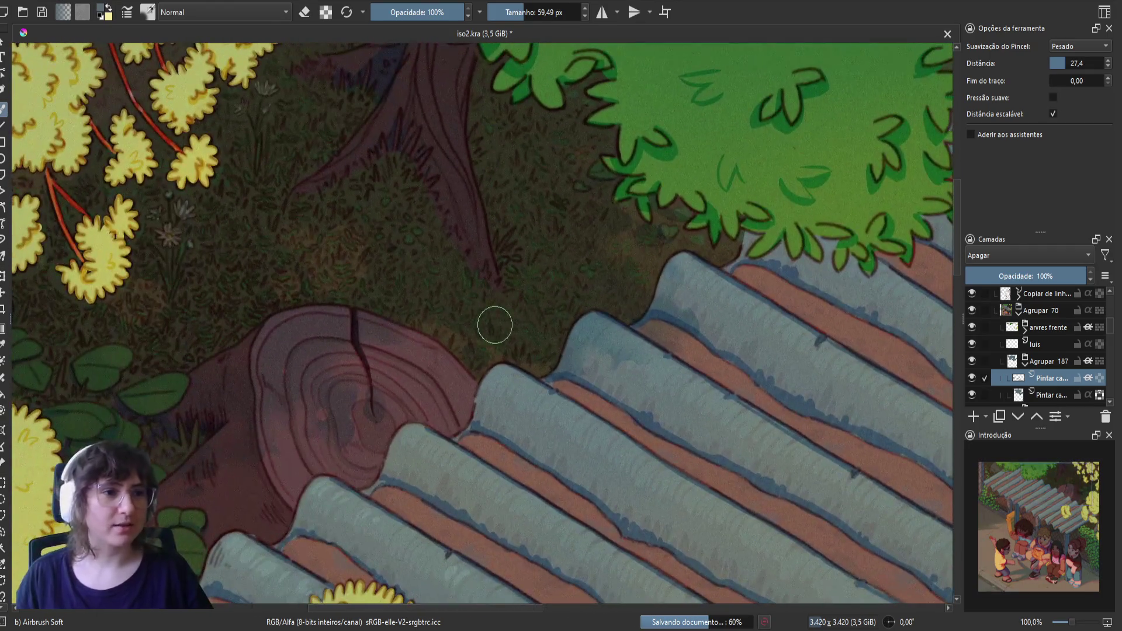
click(497, 364)
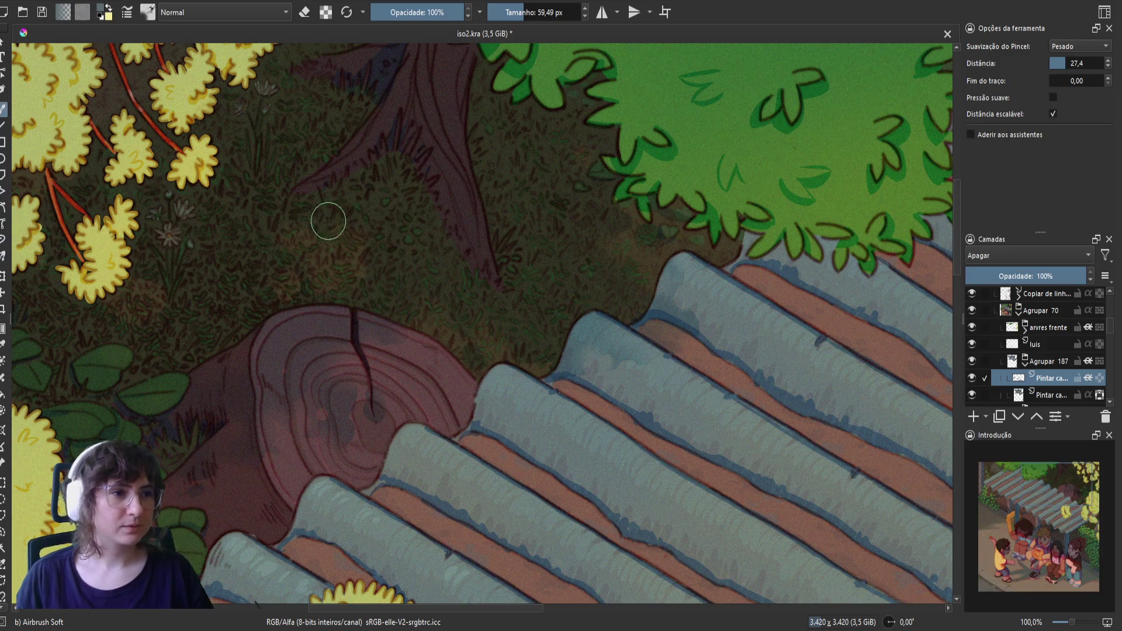
key(ctrl+s)
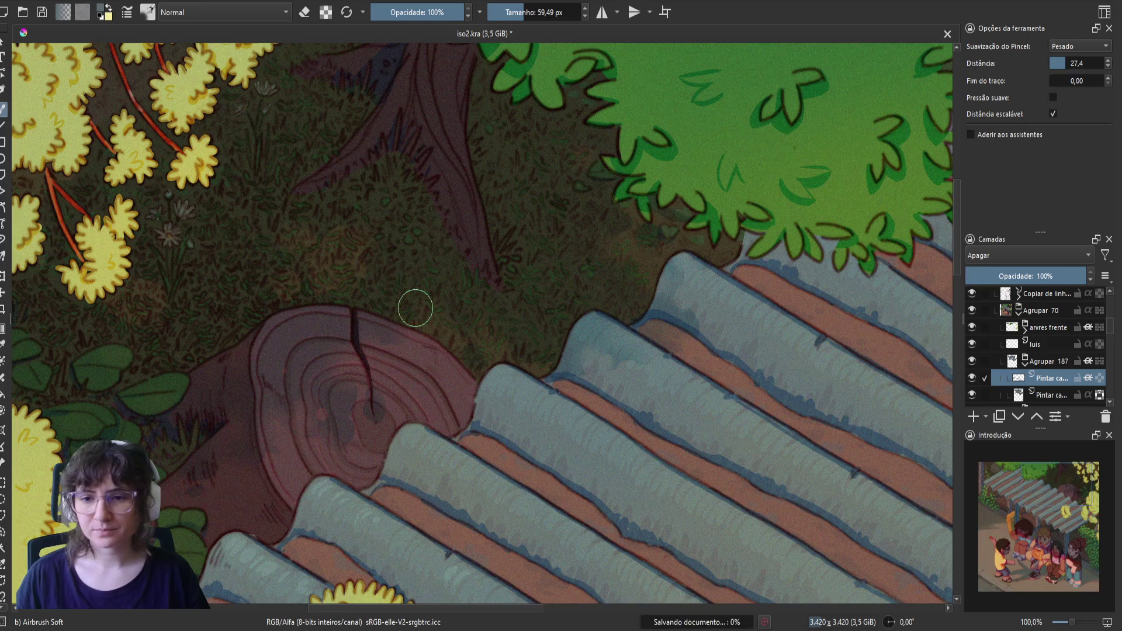
key(m)
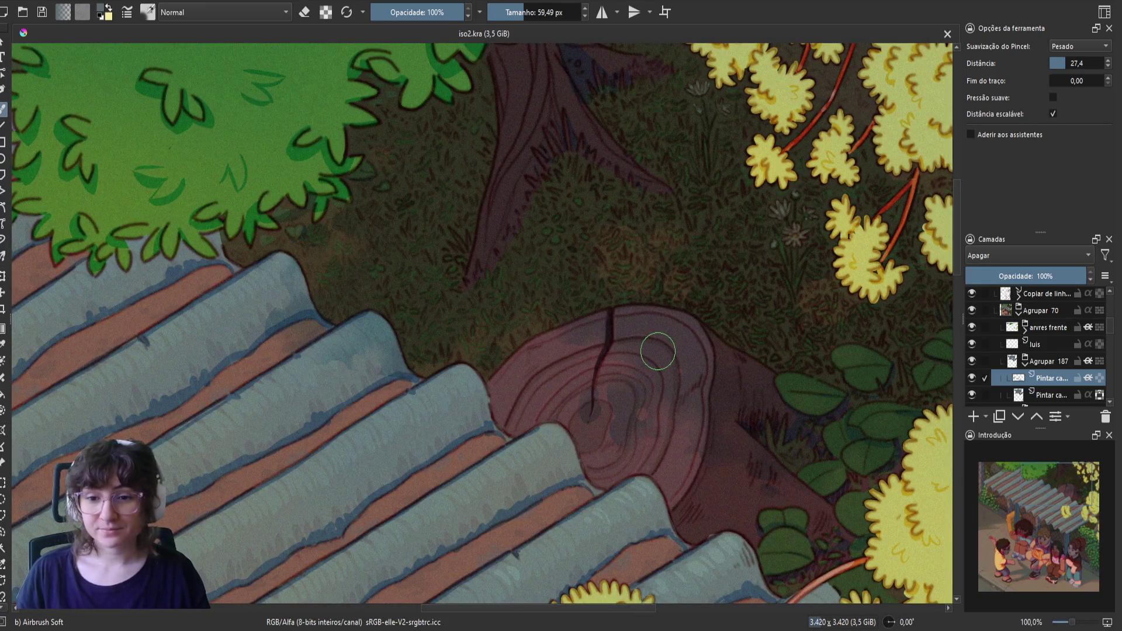
mouse_move(647, 389)
mouse_down()
mouse_move(604, 407)
mouse_move(672, 408)
mouse_up()
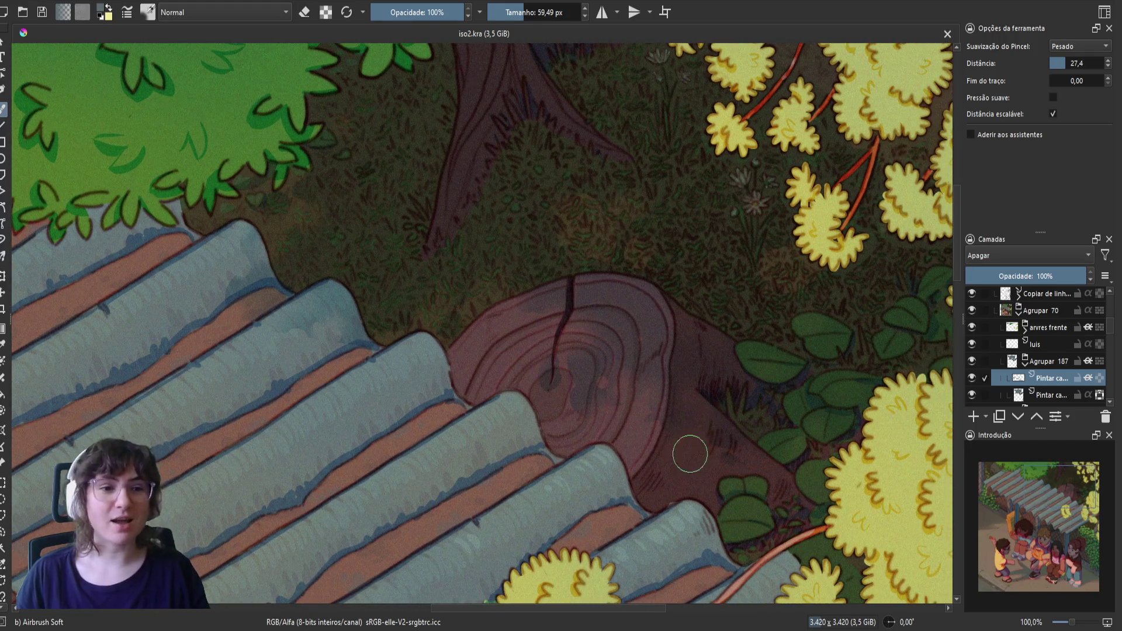
- Erase along the edge of the leaves, then save and mirror the view
scroll(564, 359, up, 5)
key(e)
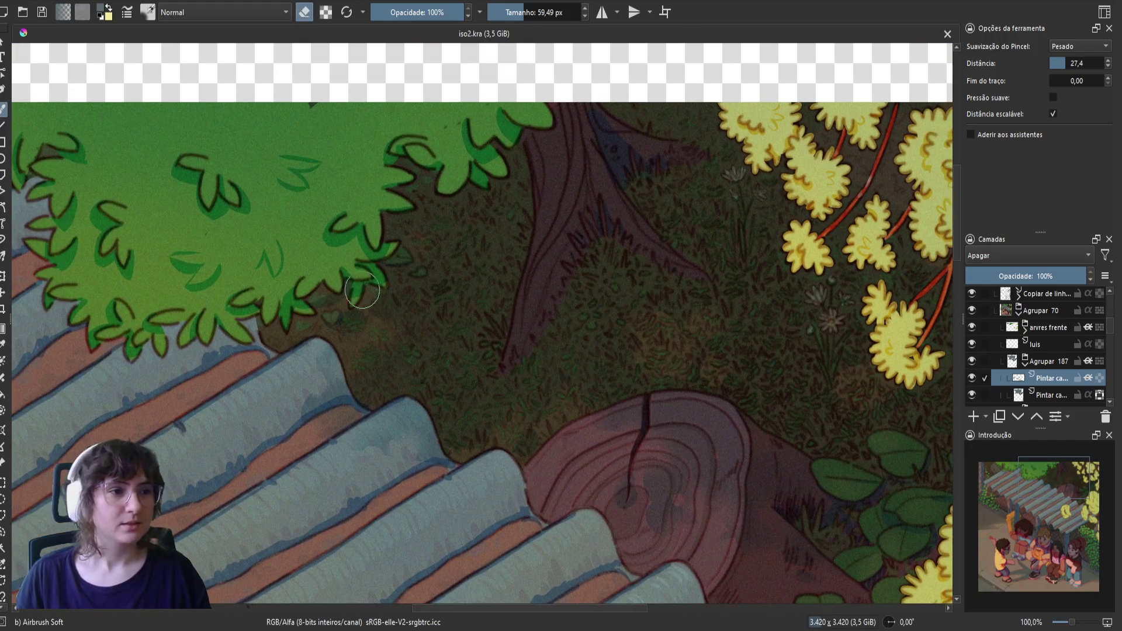
drag(409, 242, 395, 259)
key(e)
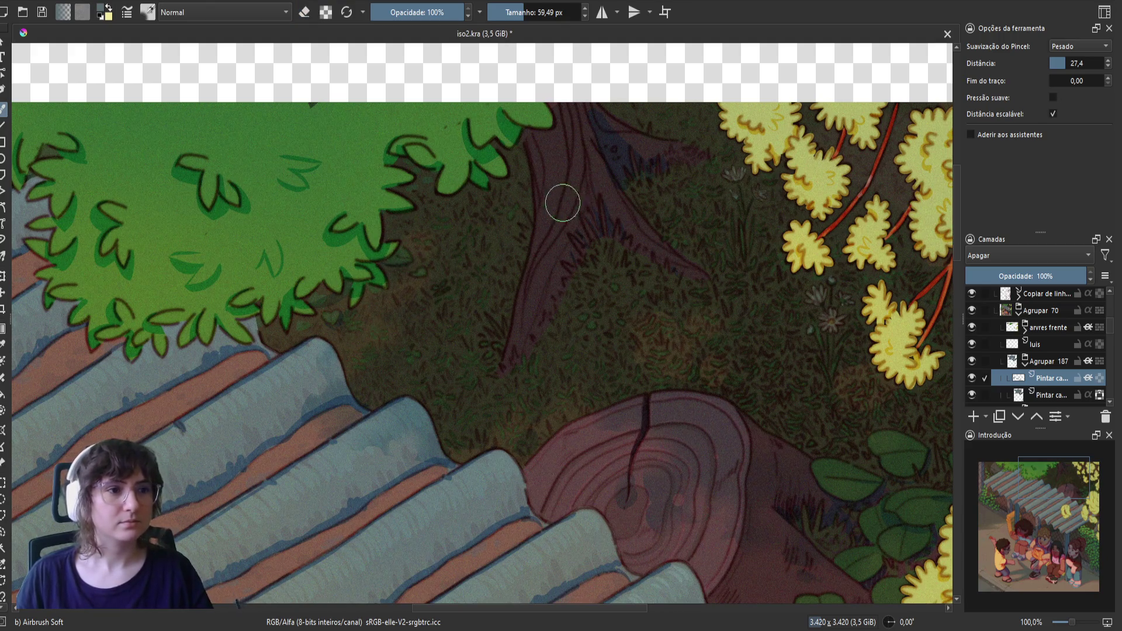
key(m)
key(ctrl+s)
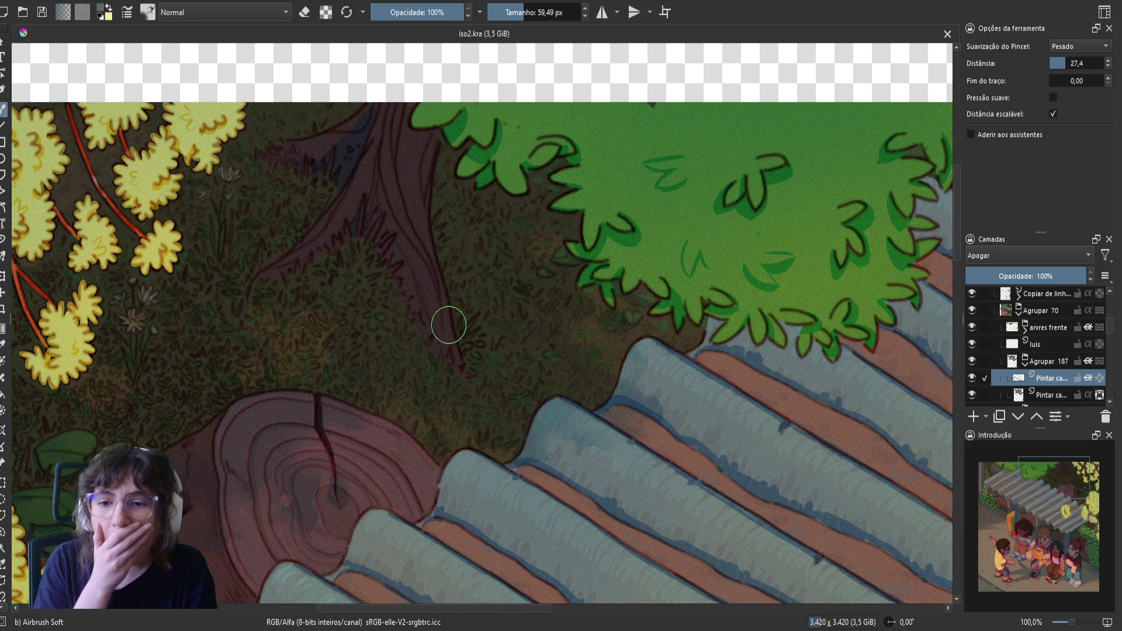
- Soften the green tree's edge and lighten the grass shading beside the stump
mouse_move(655, 304)
mouse_down()
mouse_move(606, 275)
mouse_move(659, 312)
mouse_move(639, 289)
mouse_move(625, 286)
mouse_move(655, 298)
mouse_move(625, 310)
mouse_move(573, 304)
mouse_move(575, 287)
mouse_move(549, 343)
mouse_move(577, 362)
mouse_move(586, 339)
mouse_move(571, 380)
mouse_move(544, 371)
mouse_move(560, 384)
mouse_up()
key(ctrl+s)
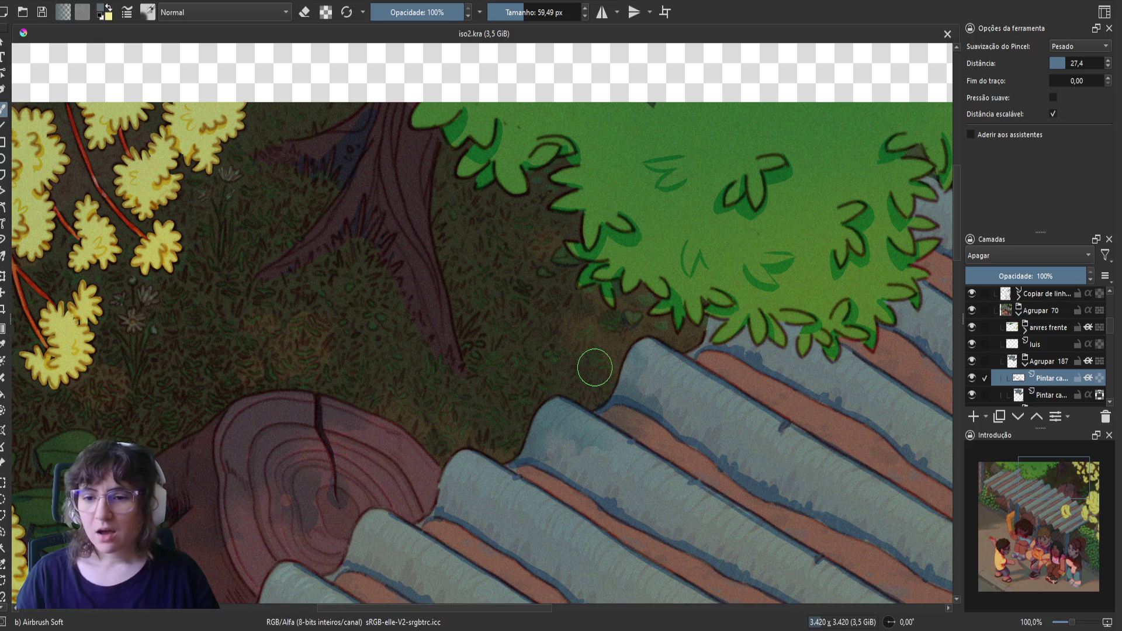
key(m)
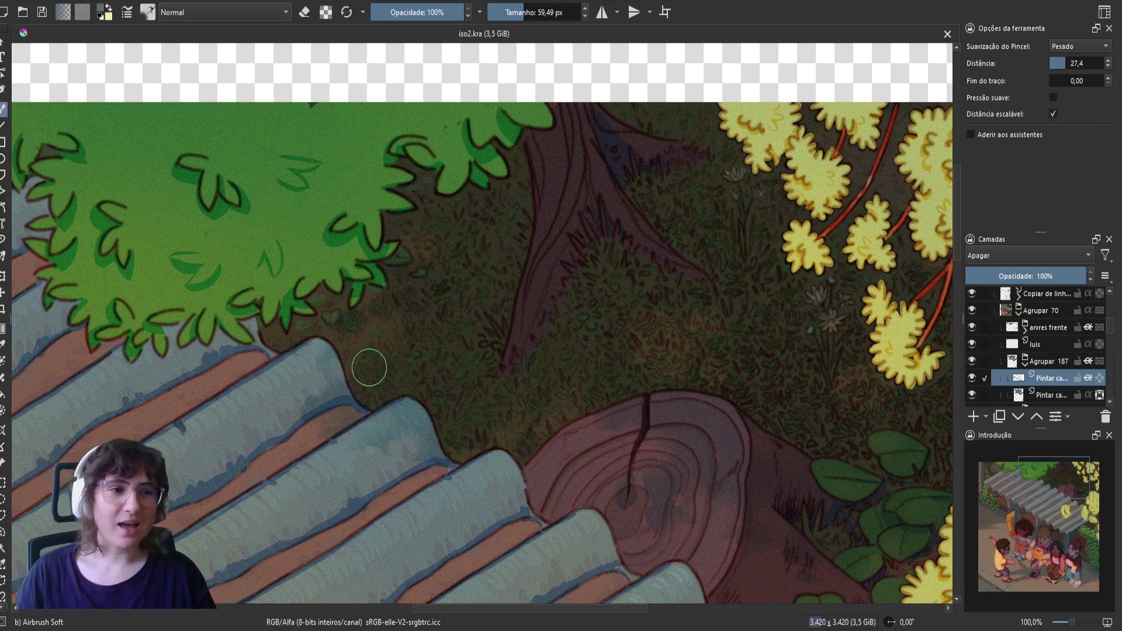
drag(522, 385, 595, 334)
drag(614, 371, 636, 359)
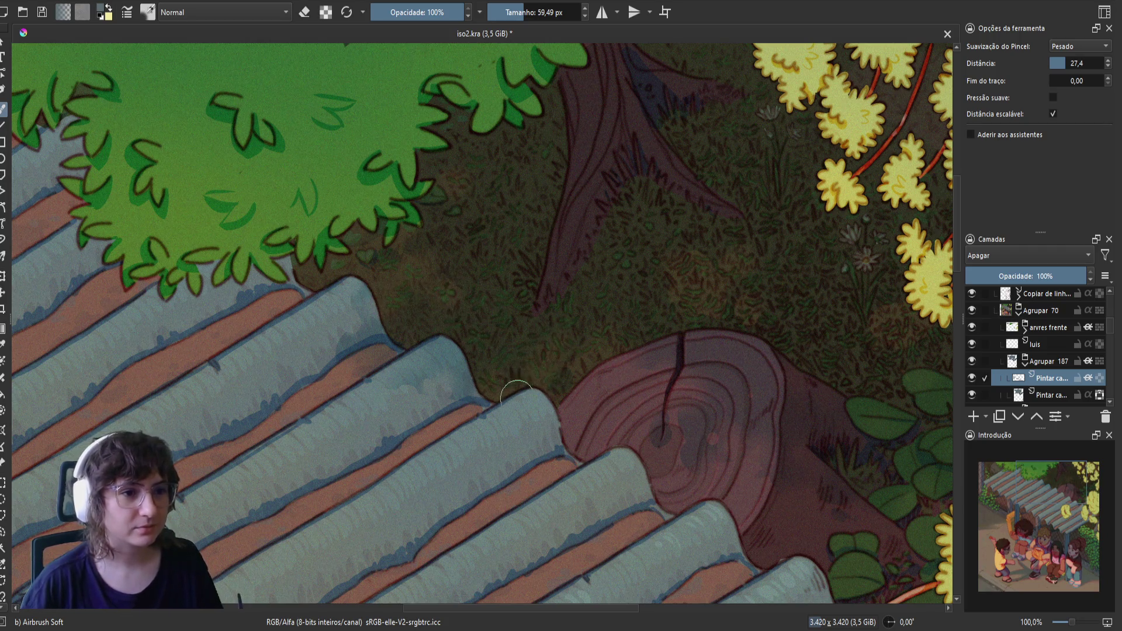
mouse_move(541, 376)
mouse_down()
mouse_move(498, 360)
mouse_move(437, 302)
mouse_up()
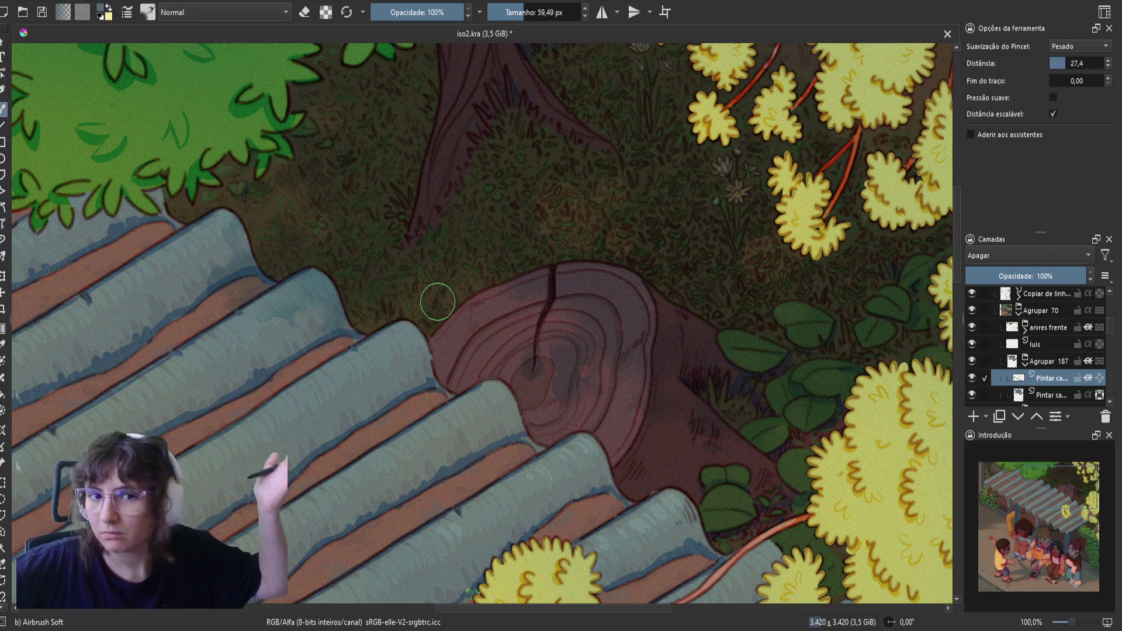
- Mirror the canvas to check the composition, then flip back and centre the stump
key(m)
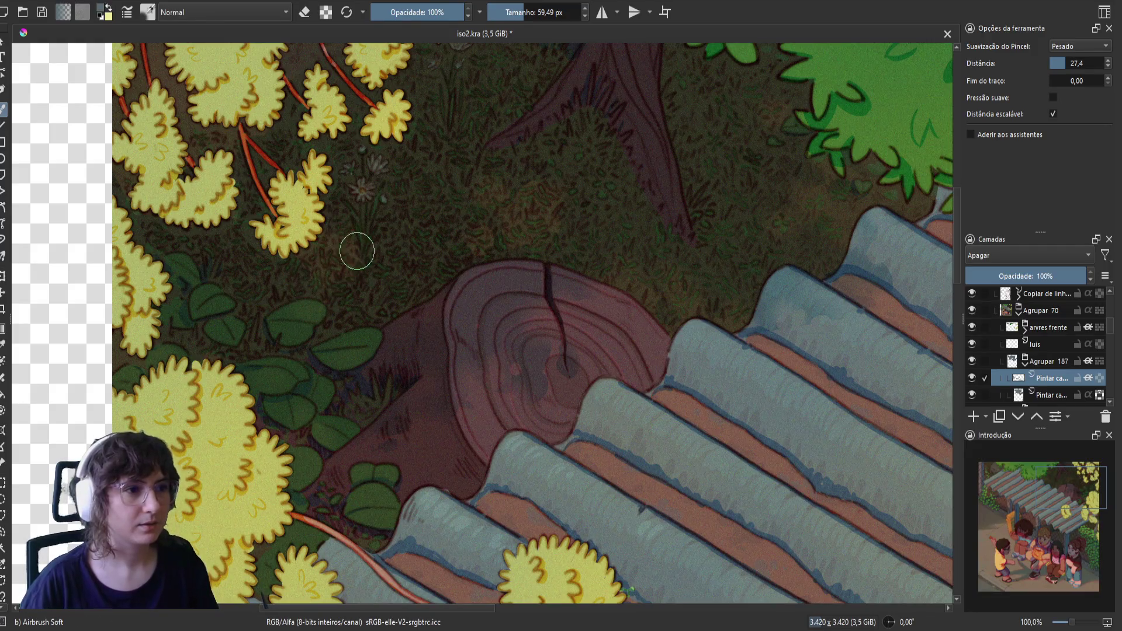
click(328, 297)
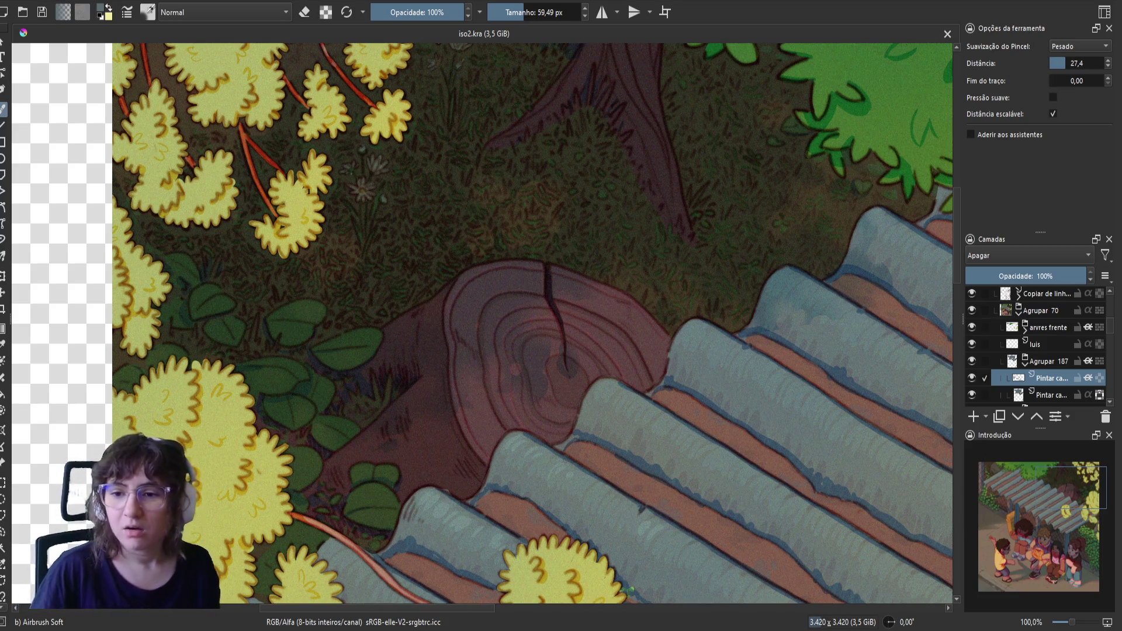
scroll(471, 260, down, 2)
scroll(526, 273, up, 2)
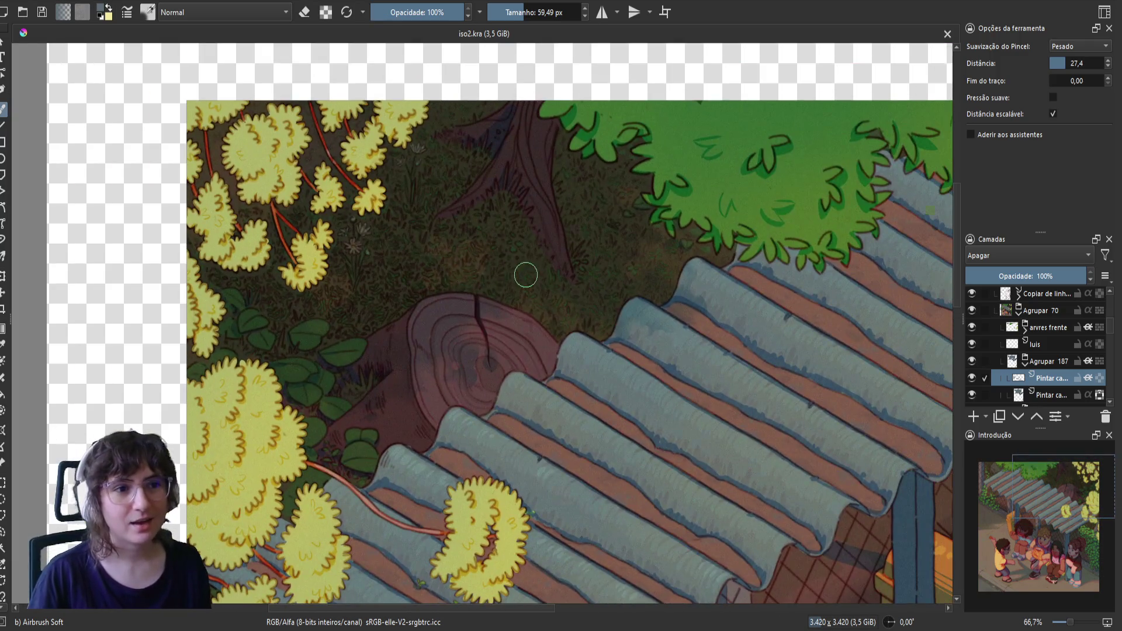
key(m)
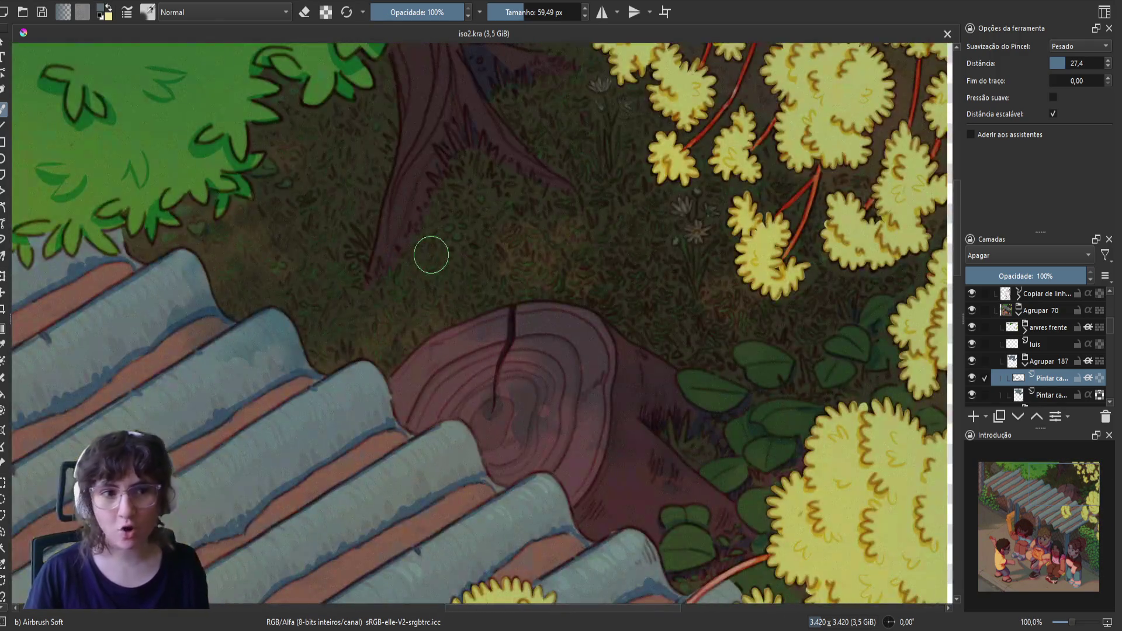
scroll(546, 261, down, 1)
mouse_move(551, 343)
mouse_down()
mouse_move(597, 348)
mouse_move(631, 388)
mouse_move(601, 375)
mouse_move(607, 397)
mouse_move(596, 394)
mouse_move(604, 380)
mouse_move(610, 393)
mouse_move(548, 395)
mouse_move(604, 392)
mouse_move(561, 384)
mouse_move(668, 382)
mouse_up()
scroll(597, 347, up, 1)
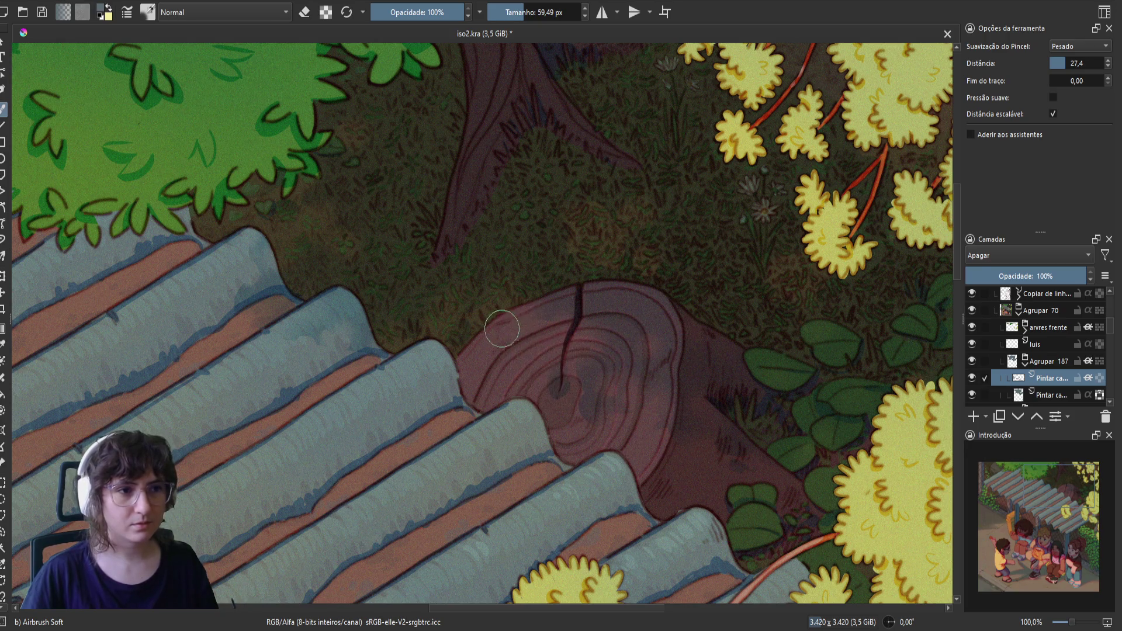
drag(466, 298, 536, 337)
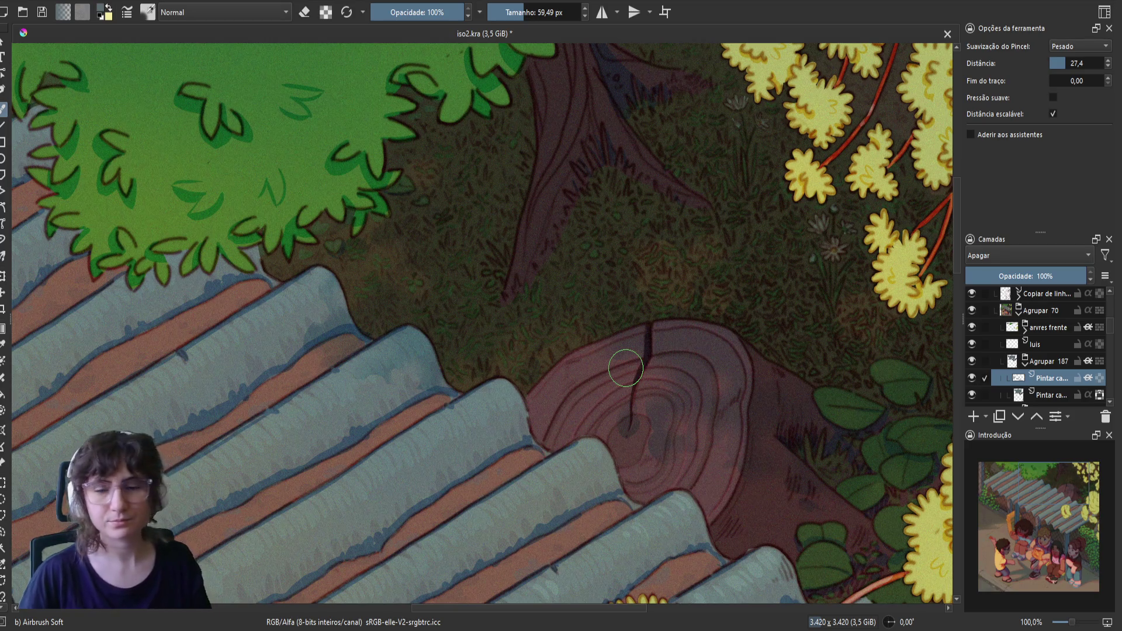
- Erase dark shading over the grass by the stump, saving iso2.kra before and after
key(ctrl+s)
key(m)
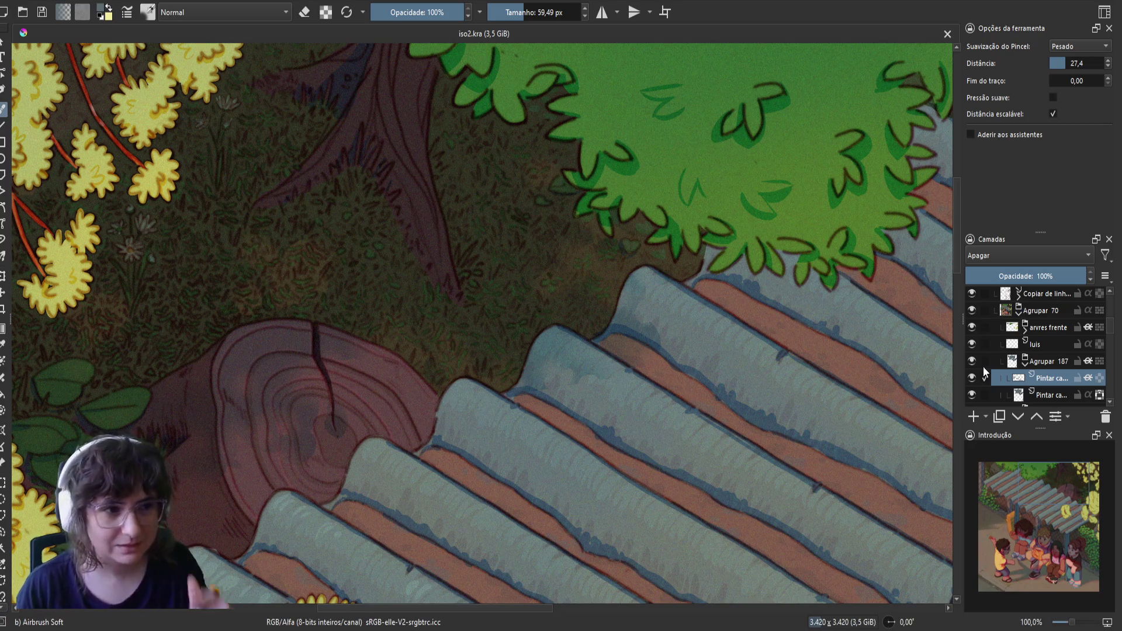
drag(409, 326, 635, 370)
mouse_move(517, 295)
mouse_down()
mouse_move(532, 278)
mouse_move(499, 308)
mouse_move(479, 303)
mouse_move(454, 335)
mouse_move(500, 348)
mouse_move(484, 336)
mouse_move(513, 395)
mouse_move(454, 351)
mouse_up()
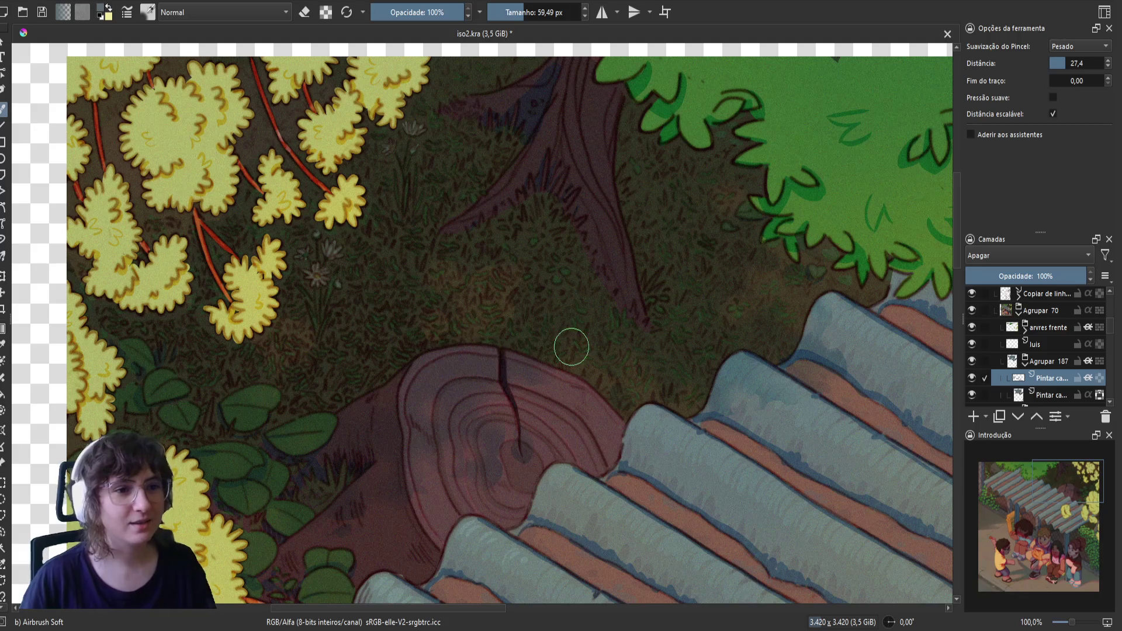
drag(629, 385, 614, 372)
drag(546, 395, 686, 367)
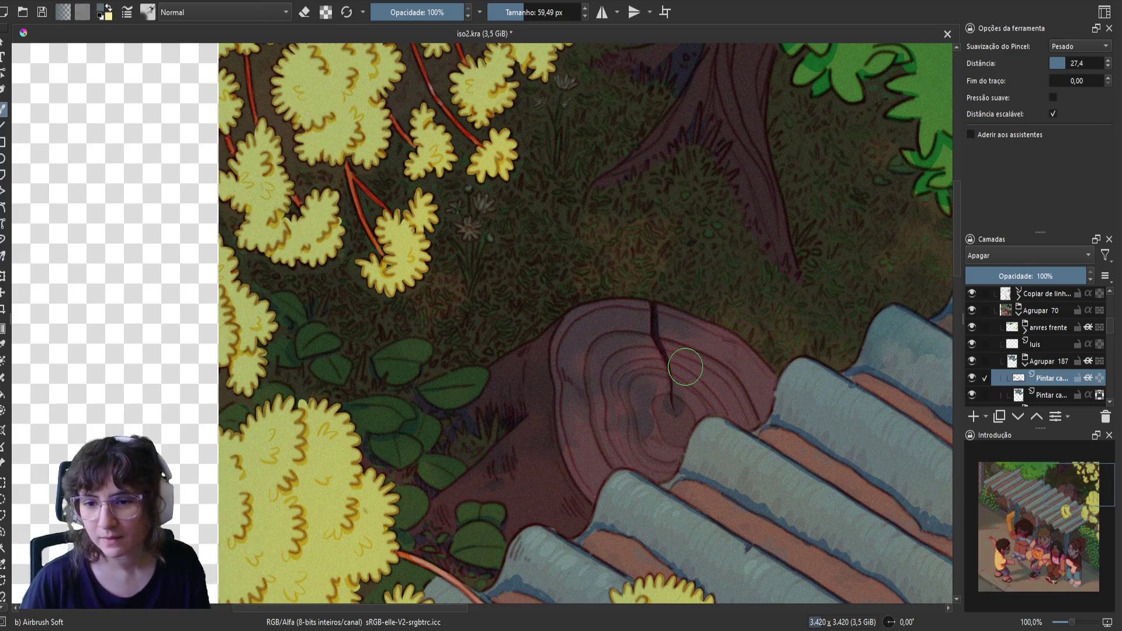
key(ctrl+s)
drag(482, 307, 455, 387)
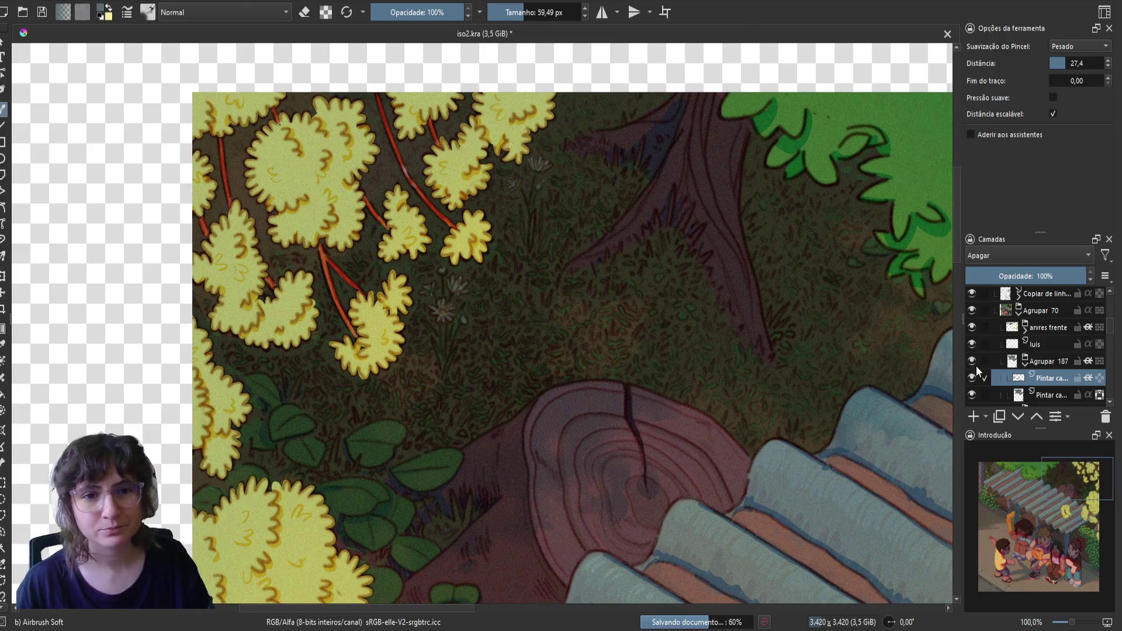
- Toggle the pessoas layer to inspect it and collapse the Agrupar 184 group
scroll(1015, 374, down, 1)
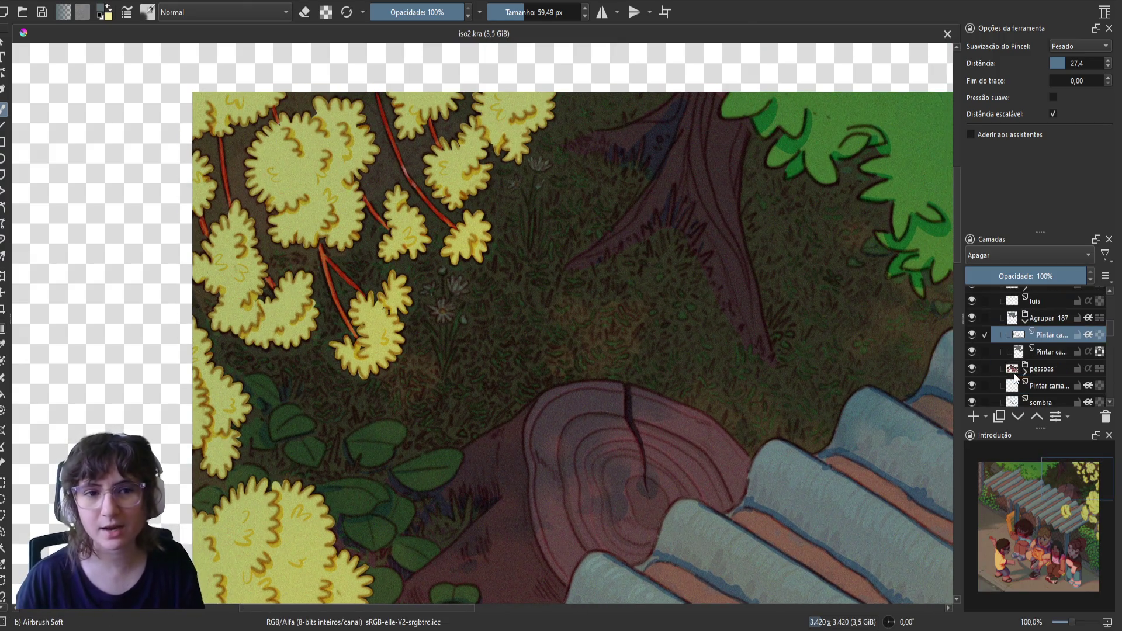
click(972, 368)
click(972, 367)
scroll(1002, 373, down, 2)
scroll(983, 360, down, 2)
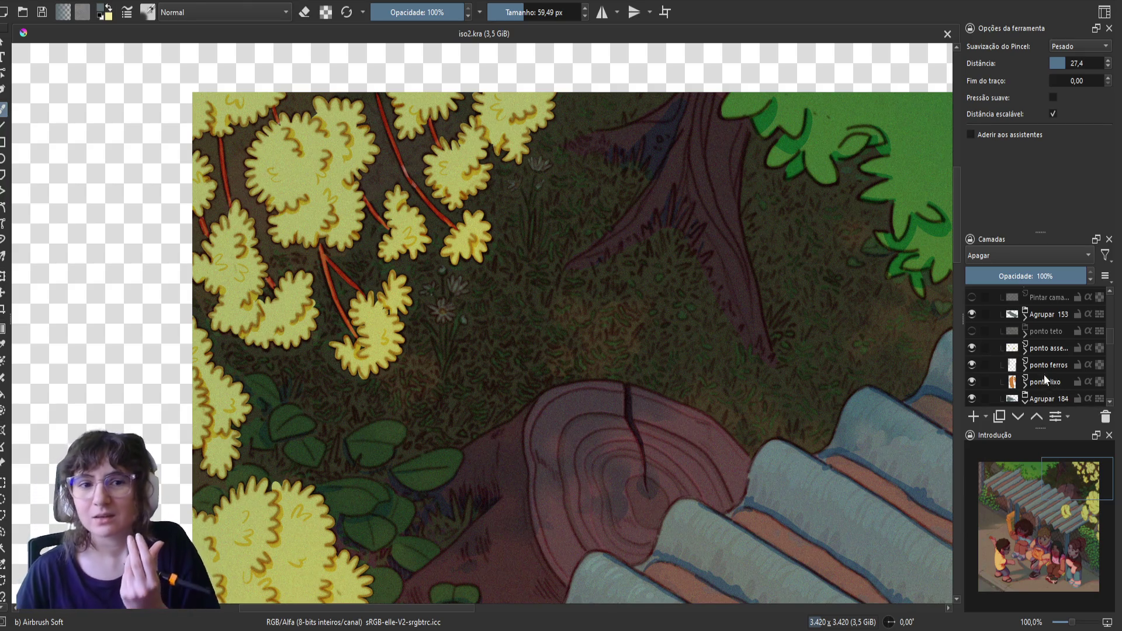
scroll(1023, 377, down, 1)
click(1025, 354)
scroll(1010, 374, down, 1)
click(973, 366)
click(973, 367)
scroll(973, 368, down, 2)
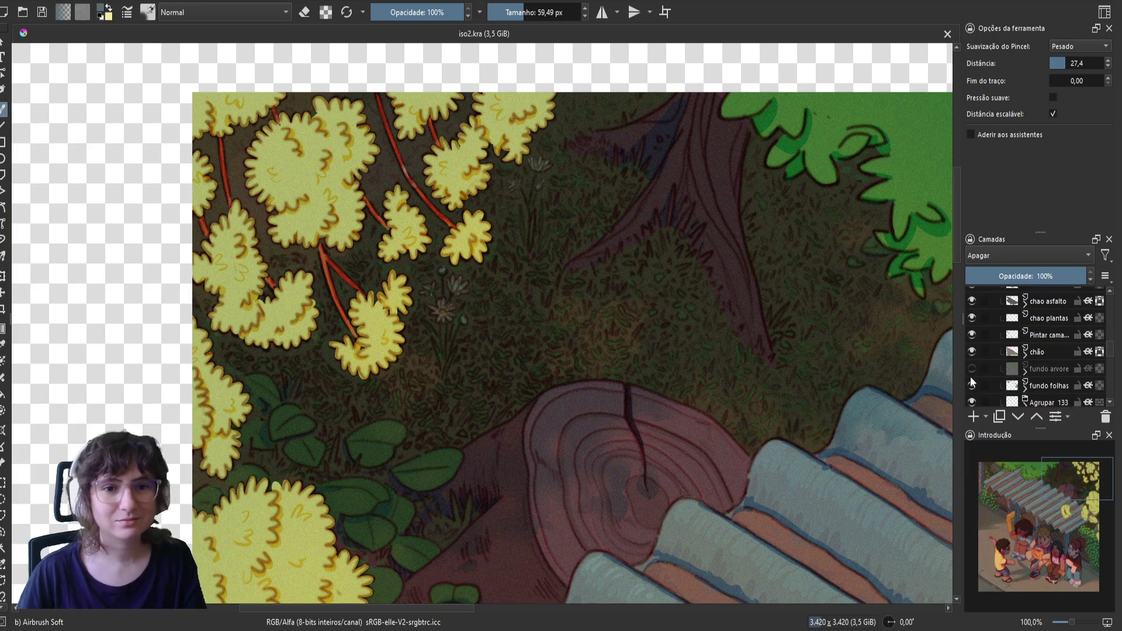
- Compare the canvas with the fundo arvore, fundo folhas and background trunk layers hidden and shown
click(971, 372)
click(972, 386)
click(971, 369)
click(971, 385)
click(971, 385)
click(972, 385)
click(971, 385)
click(971, 385)
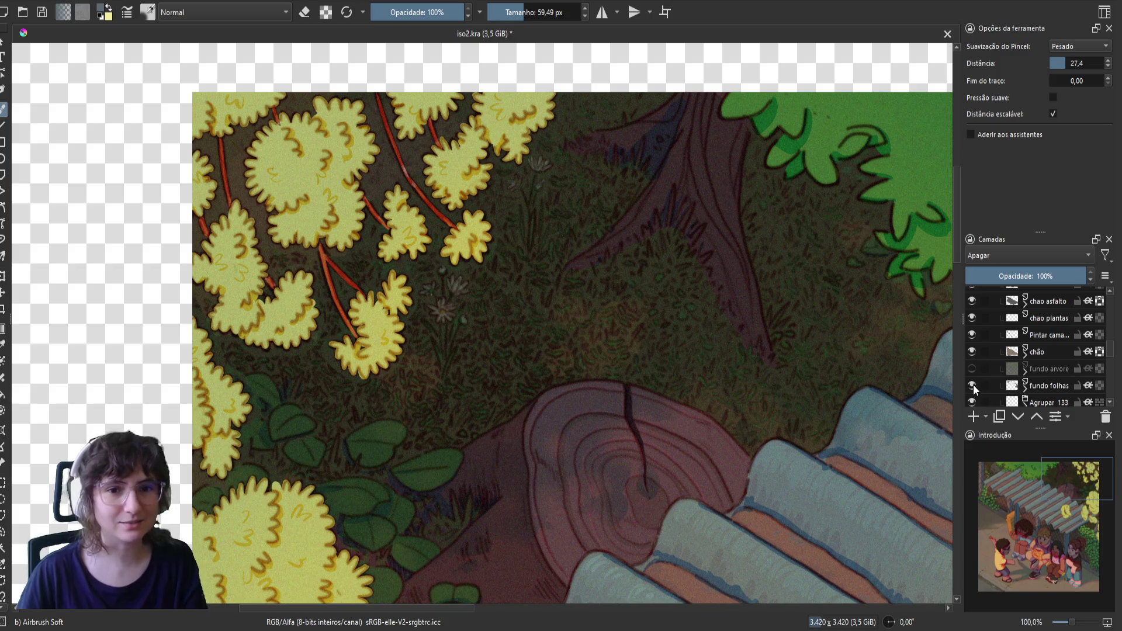
click(976, 384)
click(977, 383)
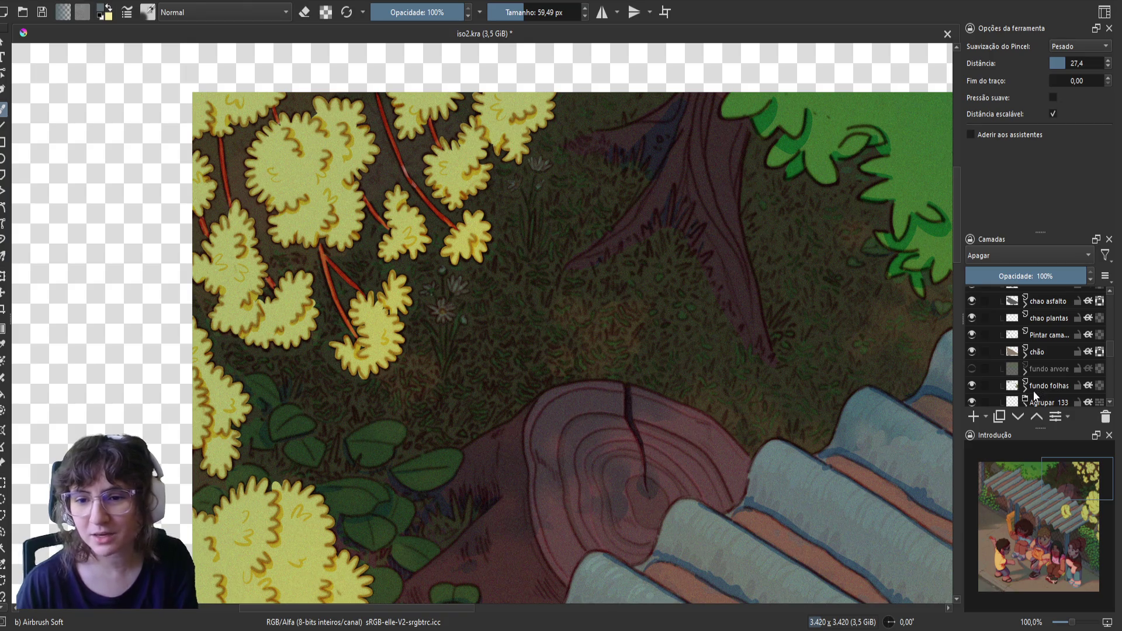
scroll(1011, 380, down, 2)
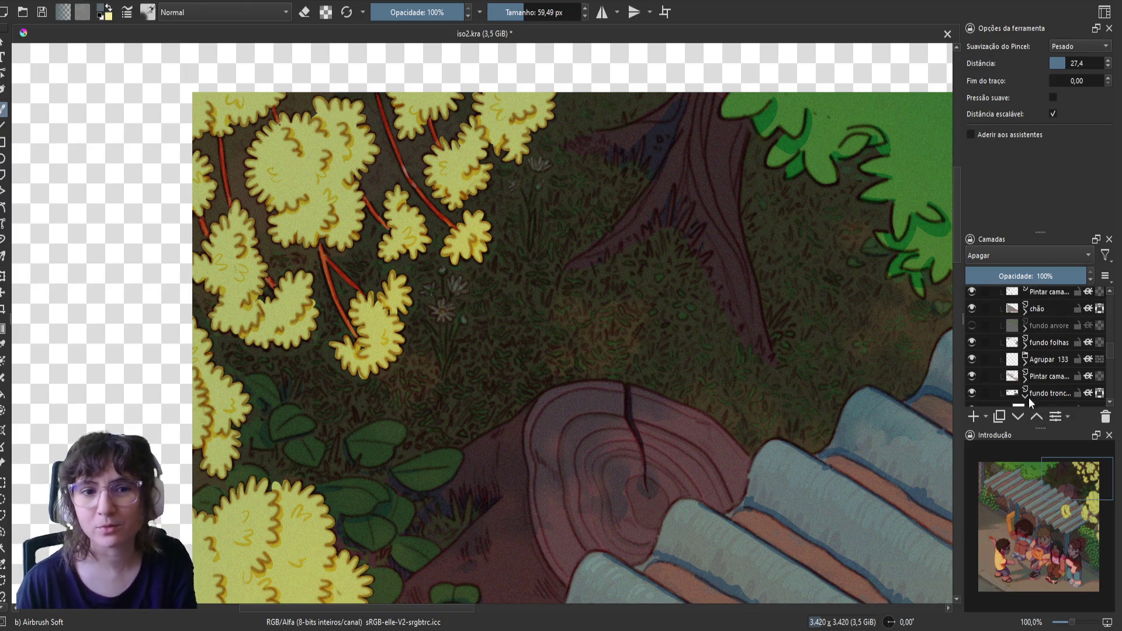
click(972, 395)
click(972, 394)
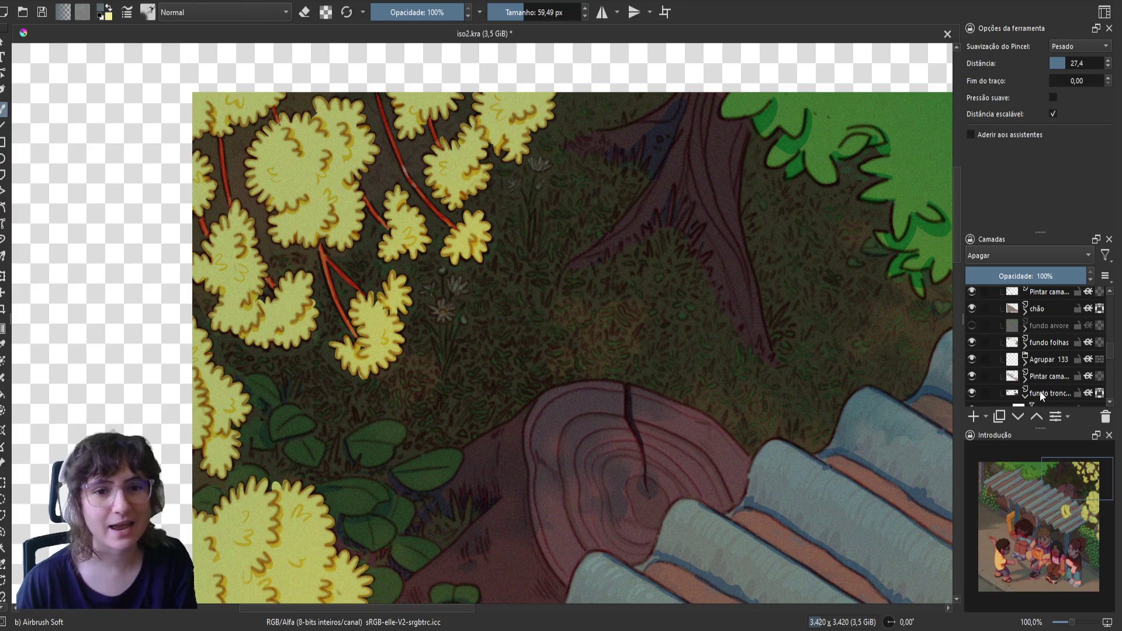
scroll(1032, 389, down, 2)
- Select the fundo tronco layer, shrink the brush, and save iso2.kra
click(1043, 350)
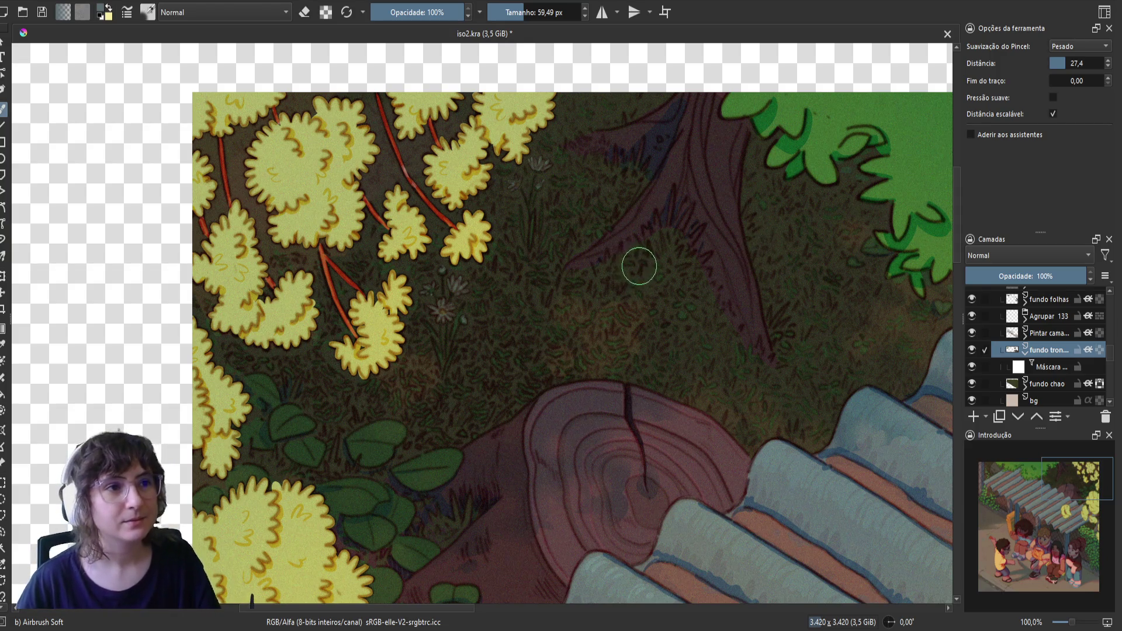
key(bracketleft)
key(bracketleft)
key(bracketleft)
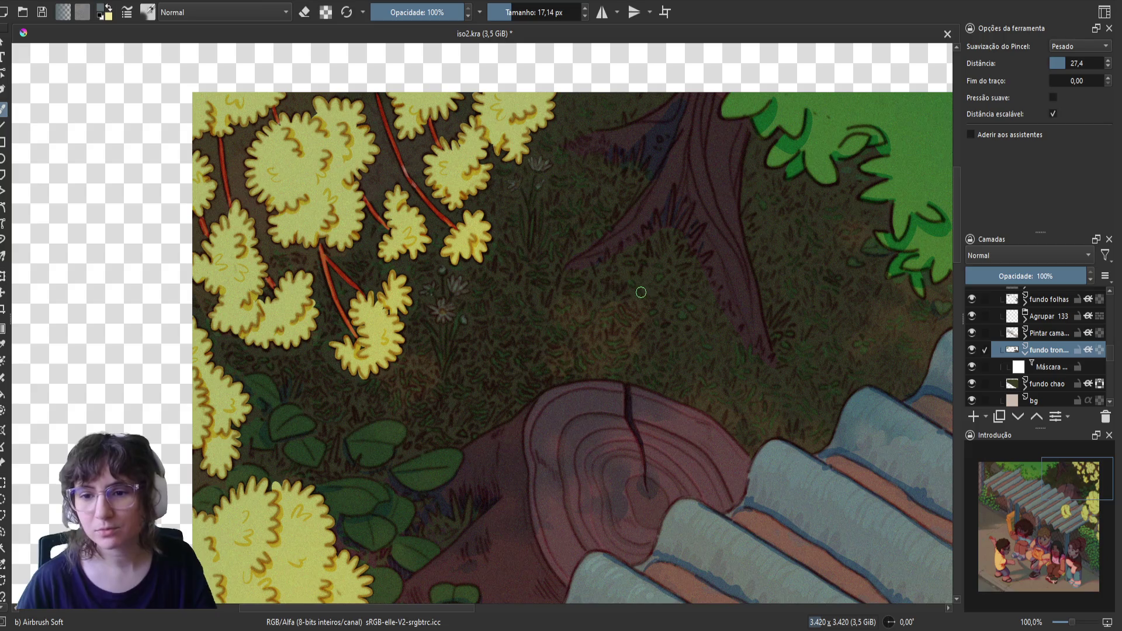
key(ctrl+s)
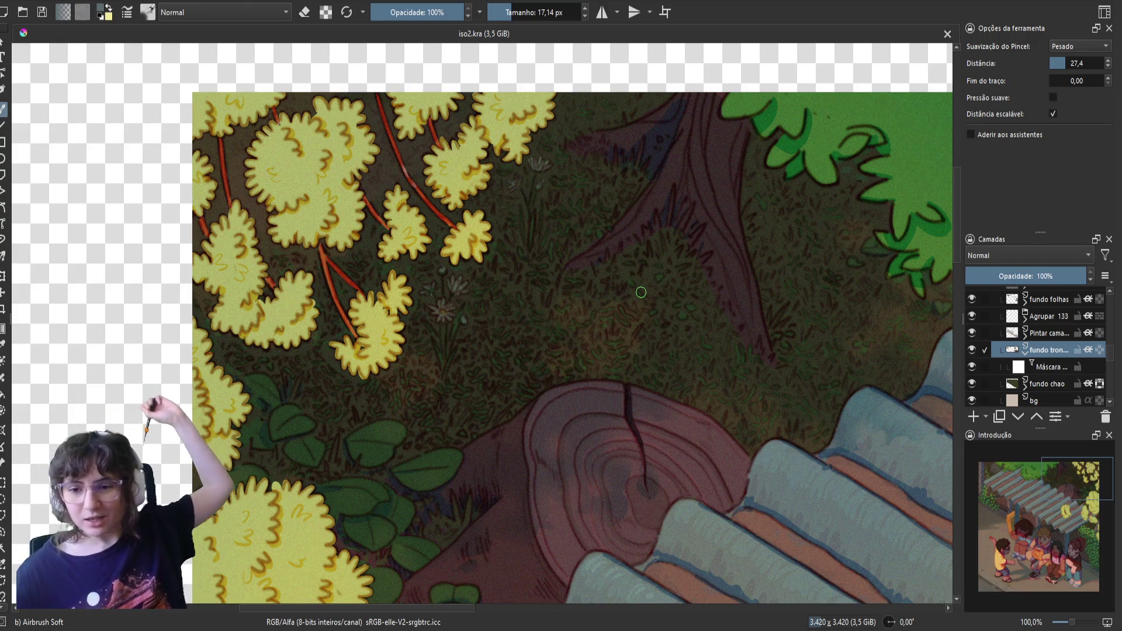
right_click(563, 247)
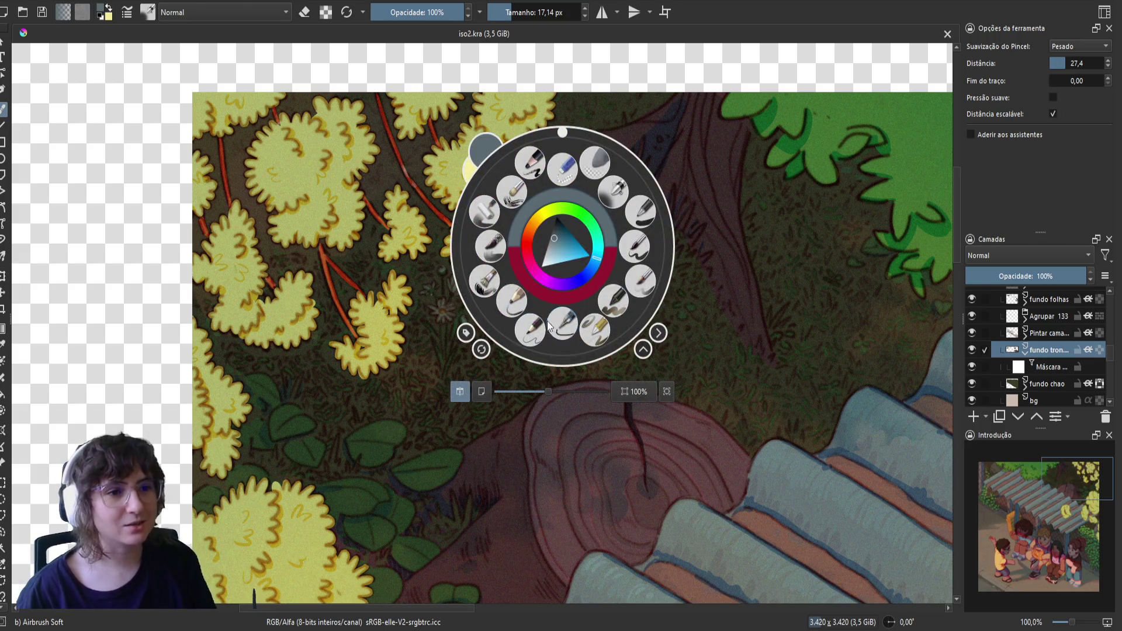
- Switch to the Basic-5 Size brush and erase rough texture around the background trunk's base
click(635, 250)
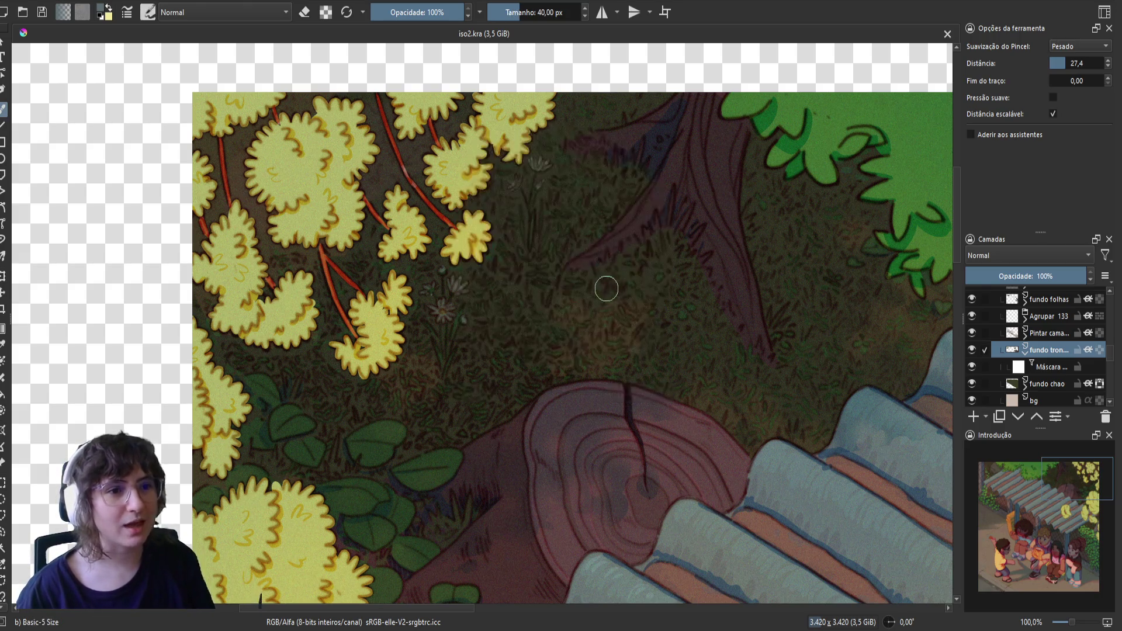
key(m)
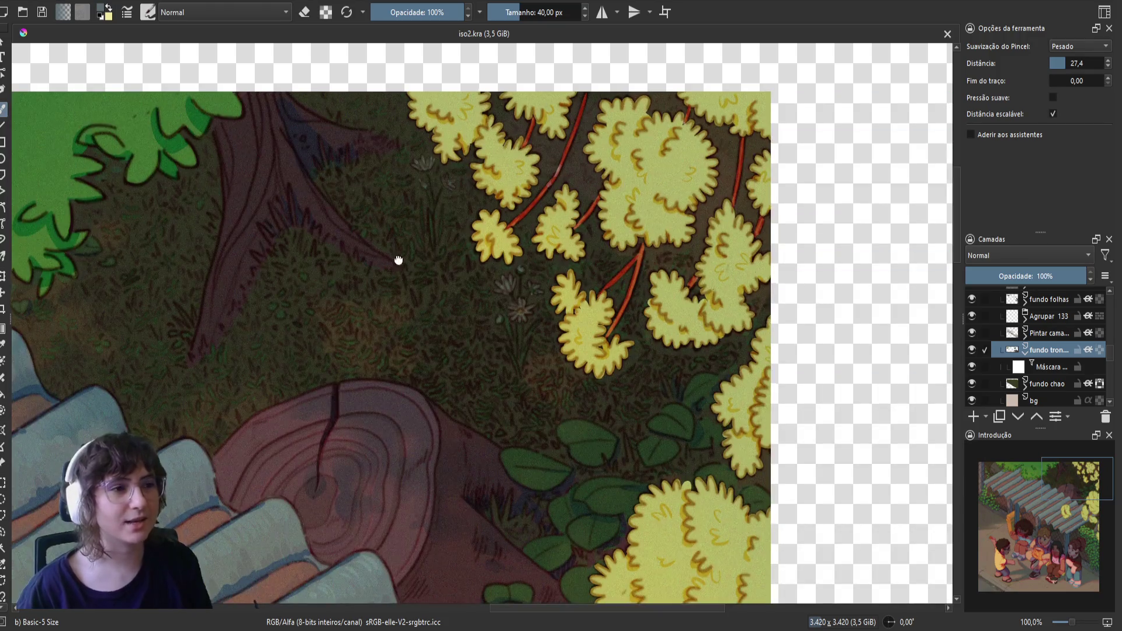
drag(399, 258, 629, 323)
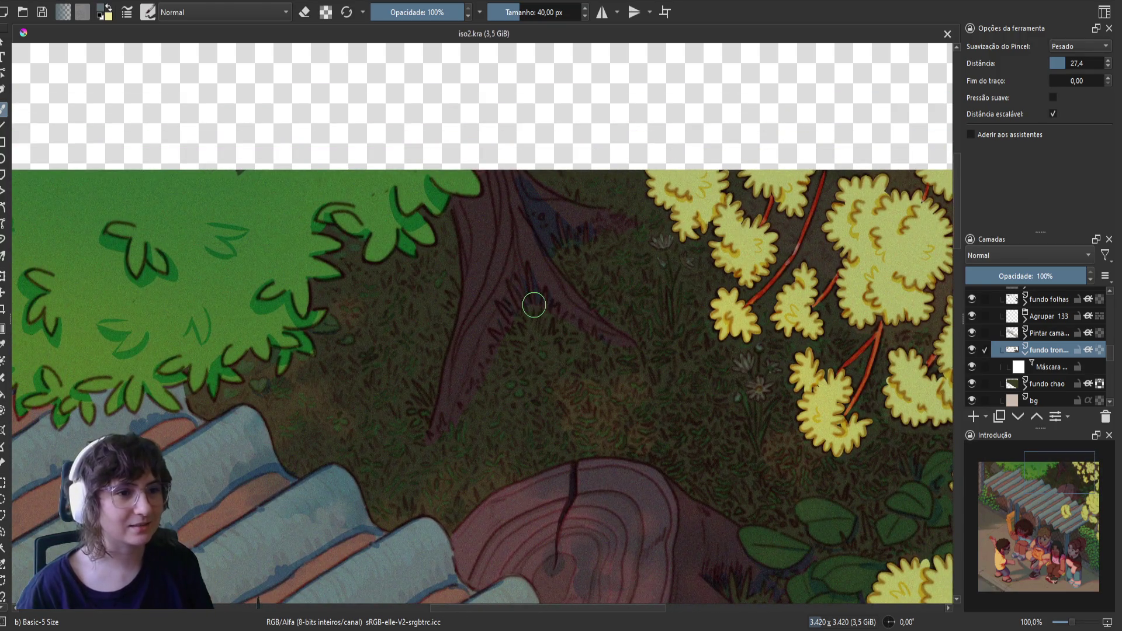
key(e)
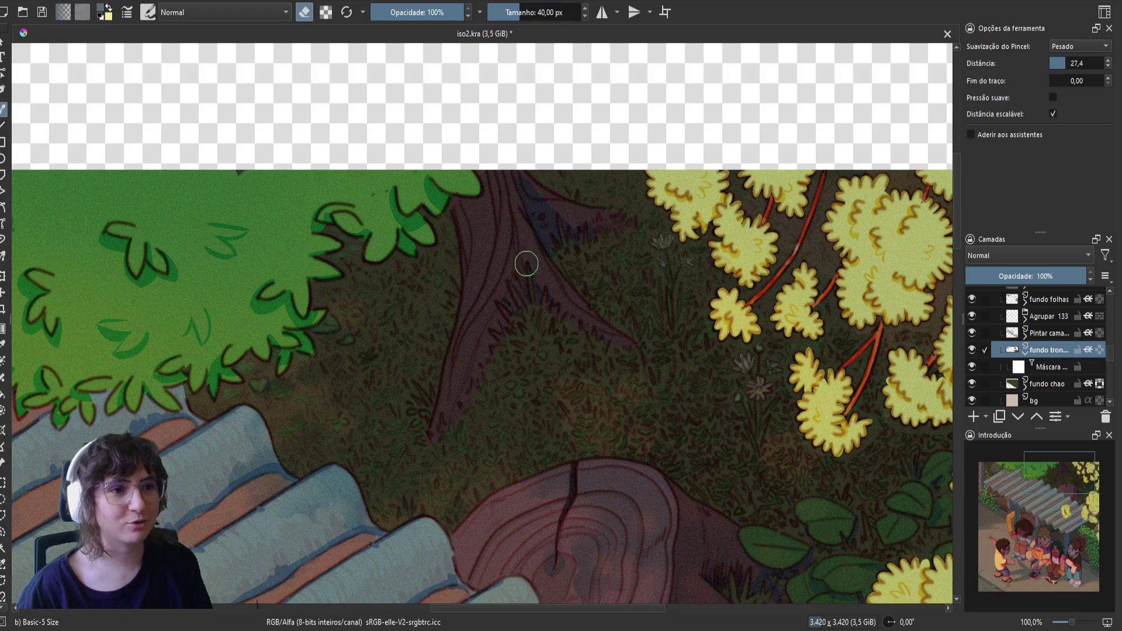
mouse_move(528, 251)
mouse_down()
mouse_move(532, 311)
mouse_move(516, 275)
mouse_up()
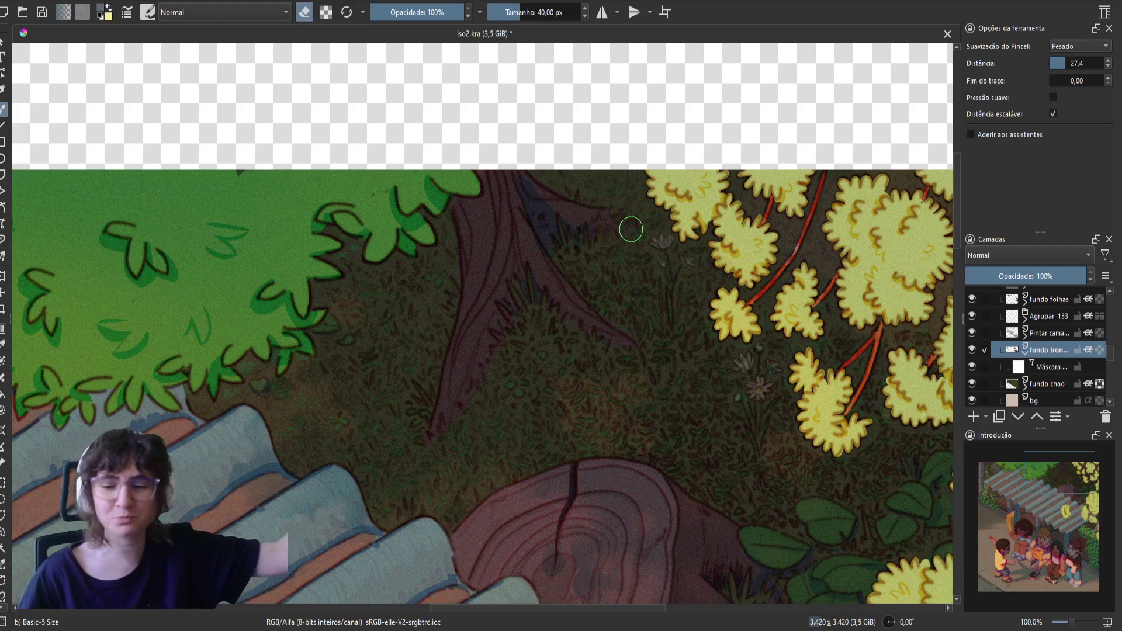
- Mirror to check, erase more trunk texture, then move to the stump and save
key(m)
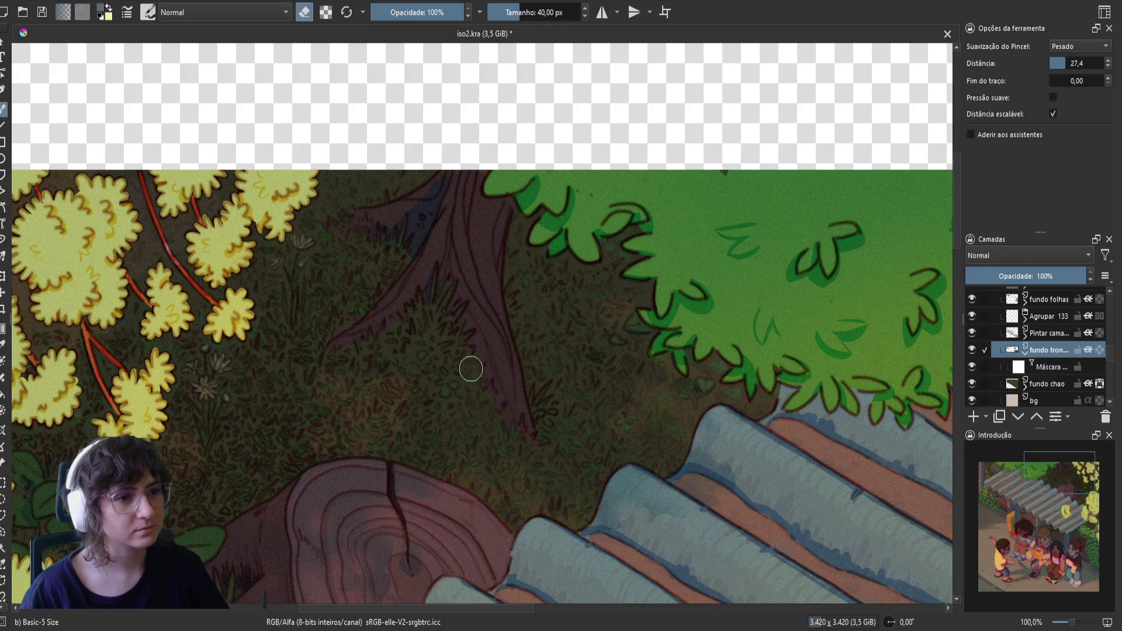
drag(474, 376, 475, 381)
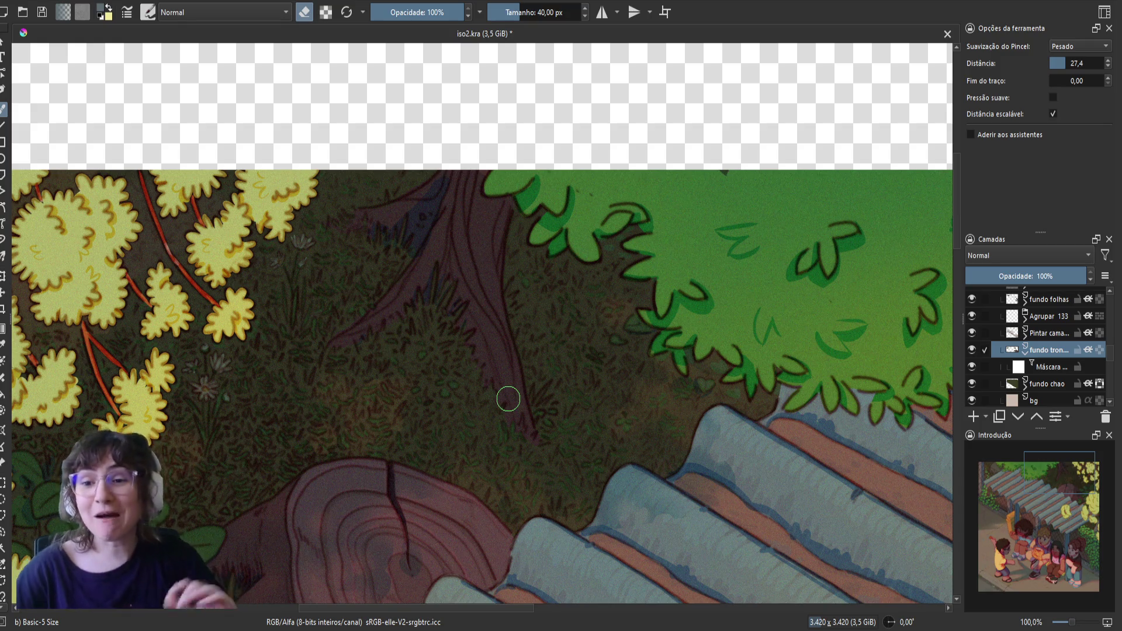
drag(345, 401, 539, 220)
drag(397, 406, 433, 371)
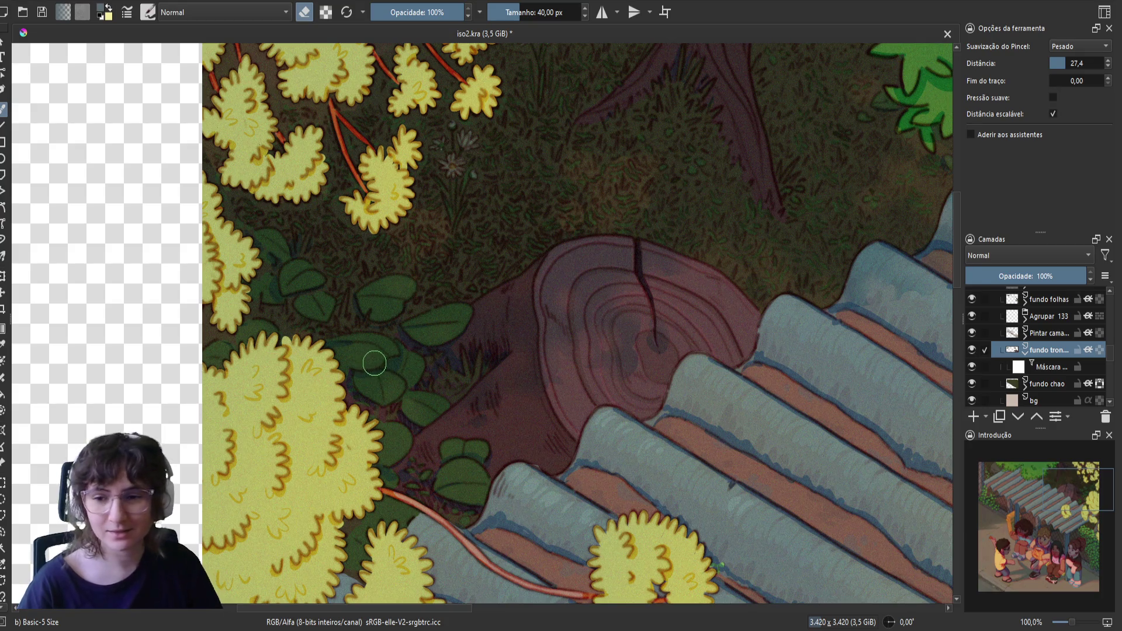
key(m)
key(ctrl+s)
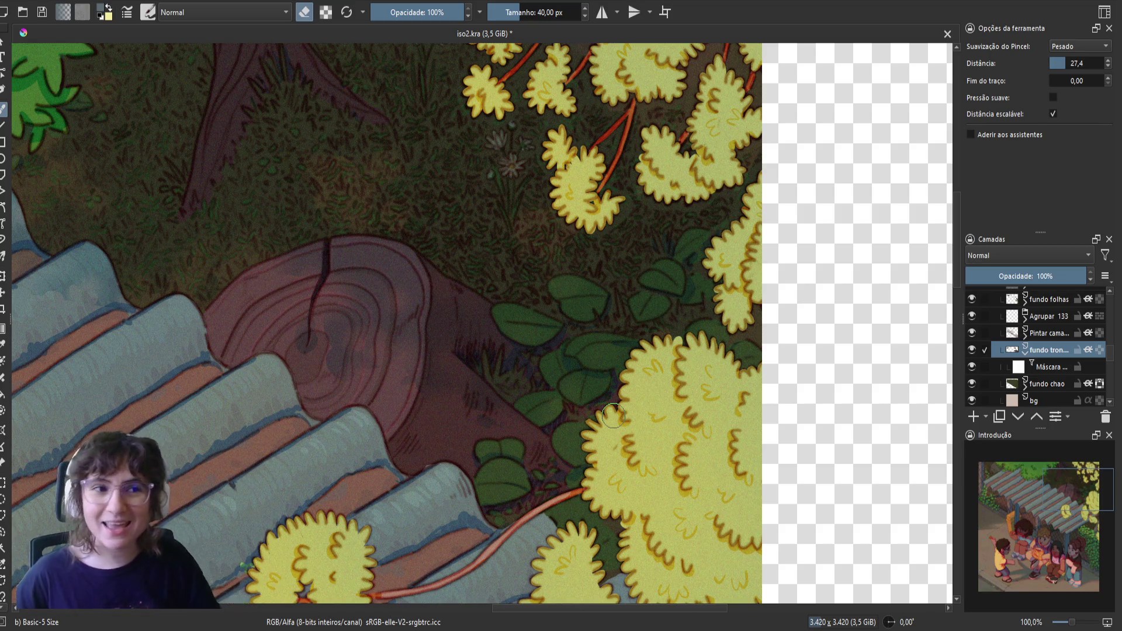
- Touch up the dark area beside the tree stump, then view the roof and children
drag(365, 289, 517, 372)
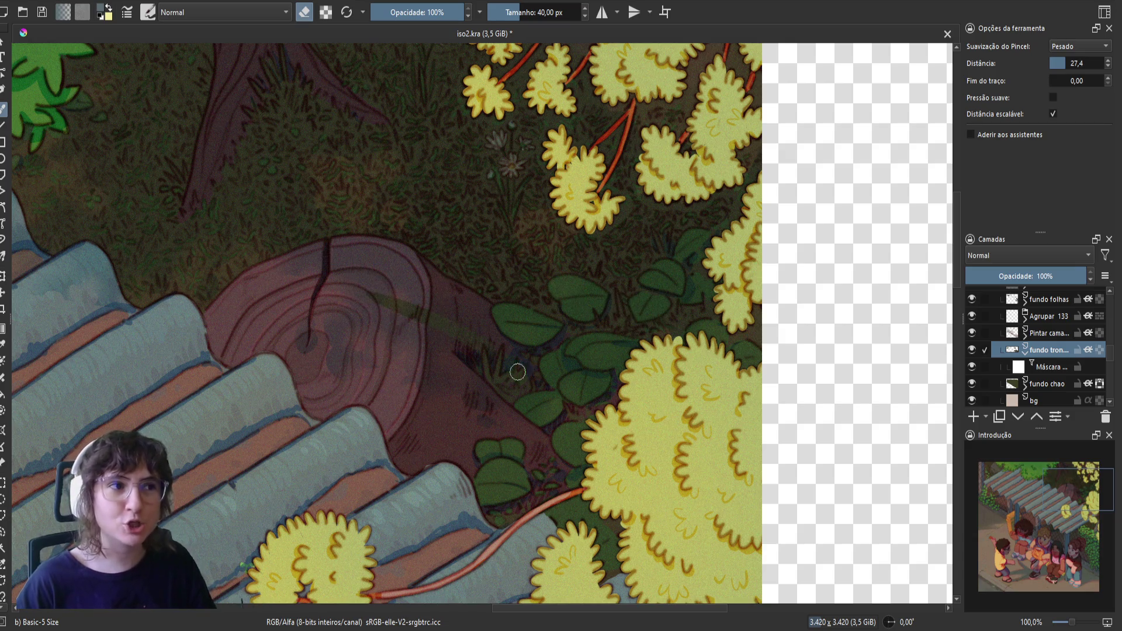
mouse_move(338, 333)
mouse_down()
mouse_move(331, 383)
mouse_move(384, 321)
mouse_move(497, 253)
mouse_move(440, 193)
mouse_move(459, 280)
mouse_move(582, 279)
mouse_up()
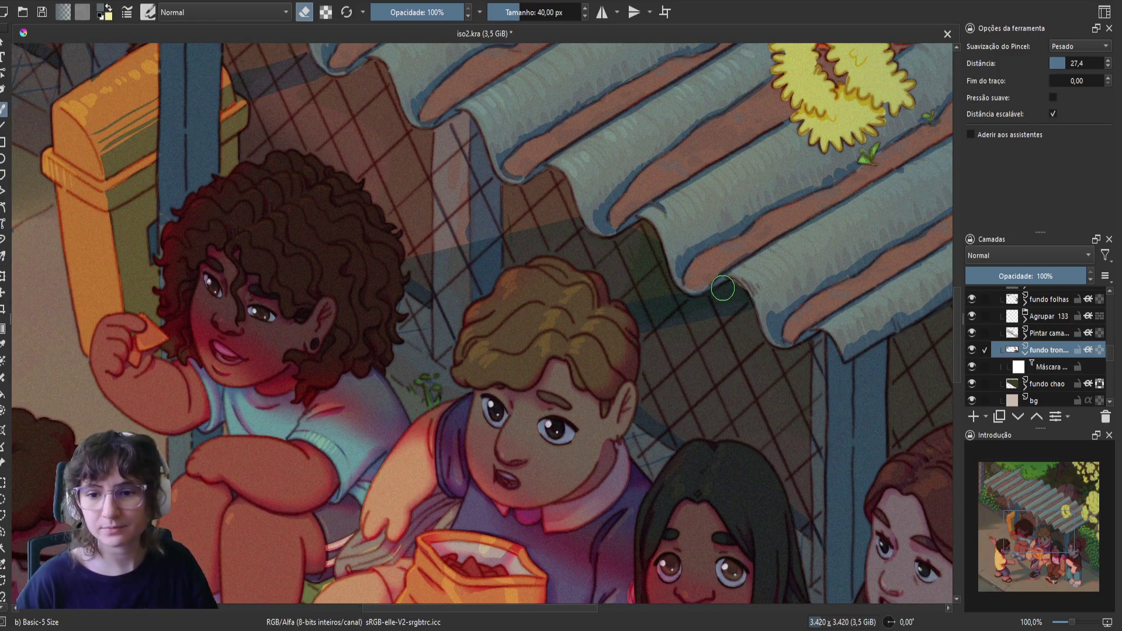
scroll(722, 288, down, 3)
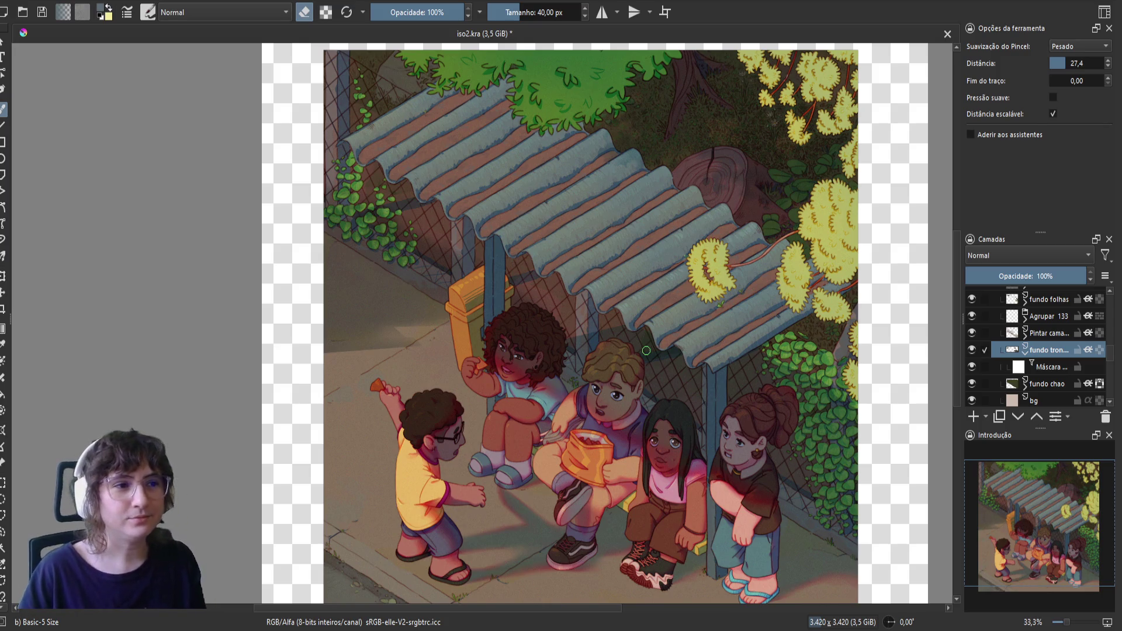
- Save iso2.kra, view the canvas's top edge, and collapse the background trunk layer's mask row
scroll(648, 351, up, 2)
key(ctrl+s)
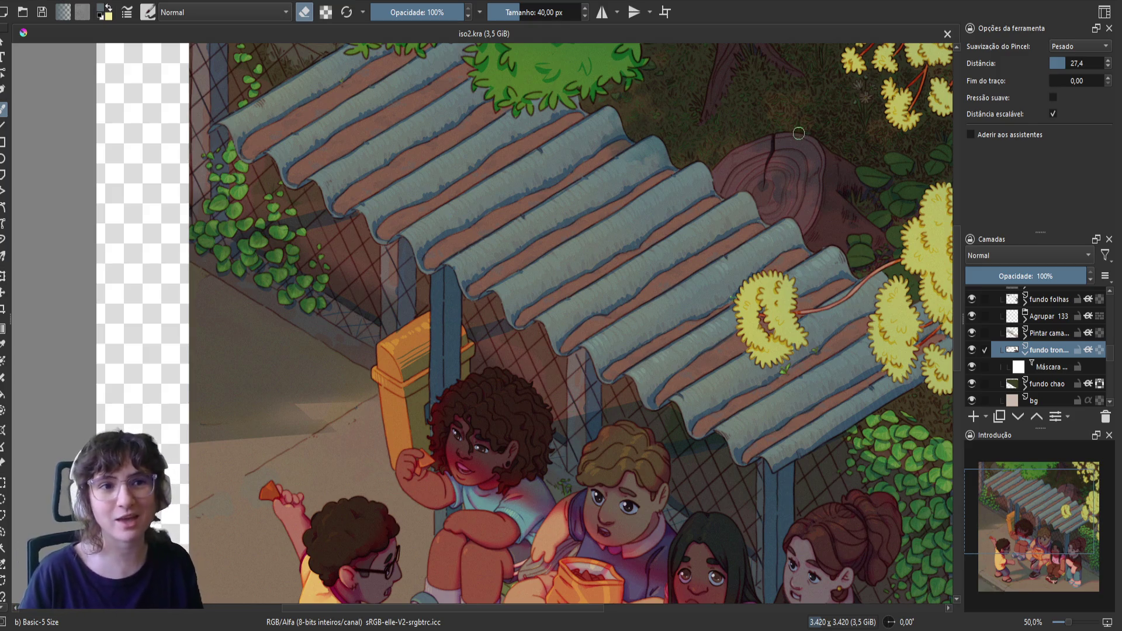
scroll(676, 265, up, 1)
drag(676, 265, 588, 358)
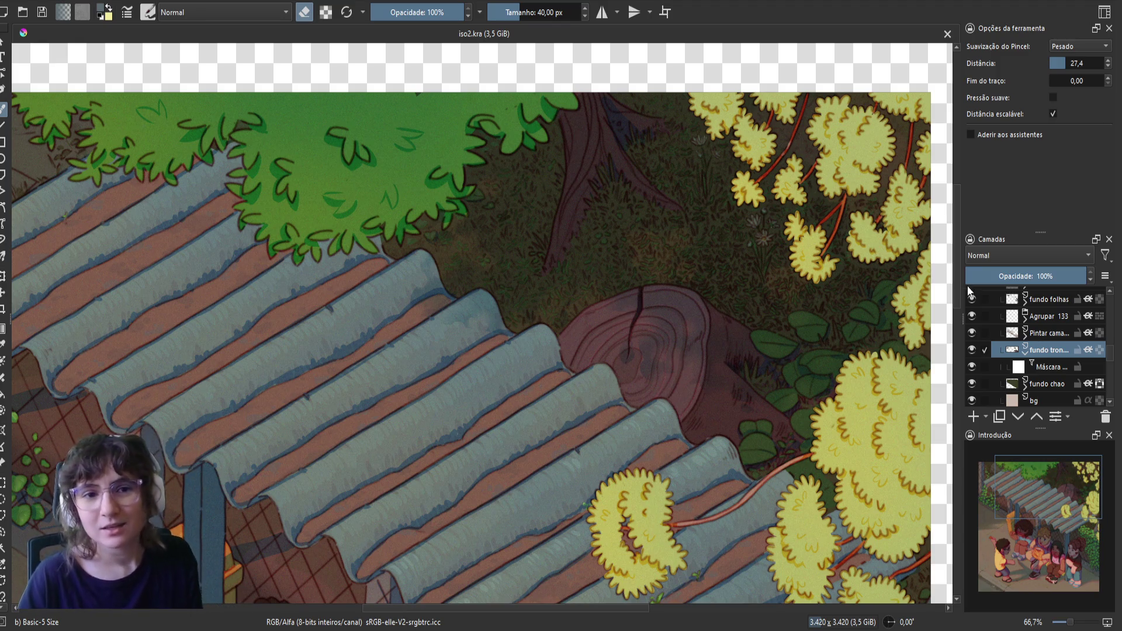
click(1024, 356)
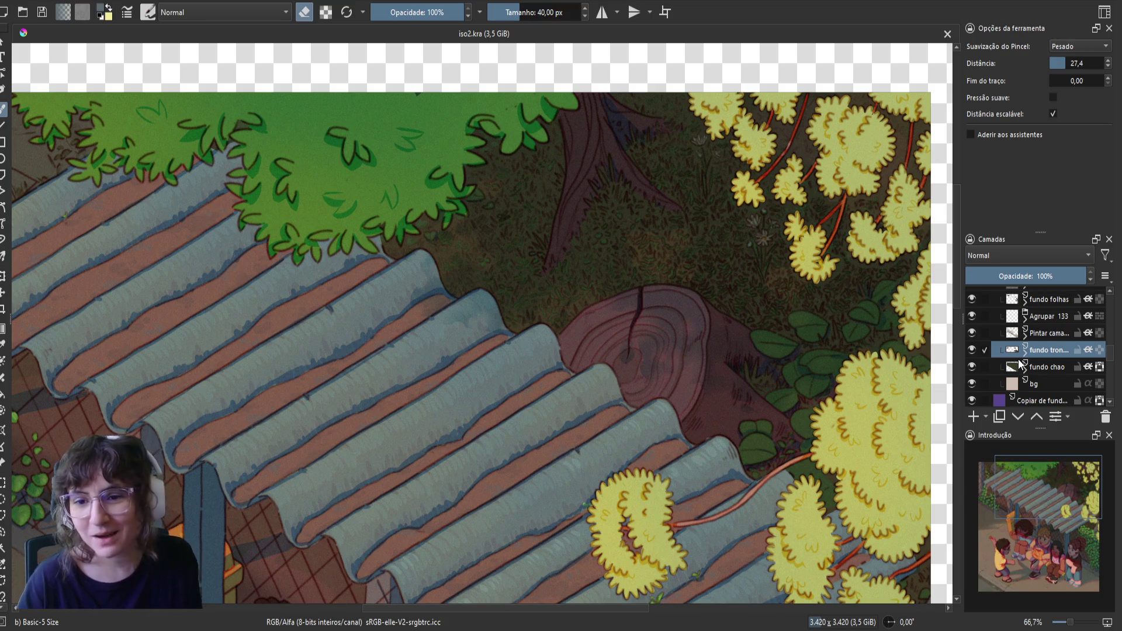
scroll(992, 376, down, 5)
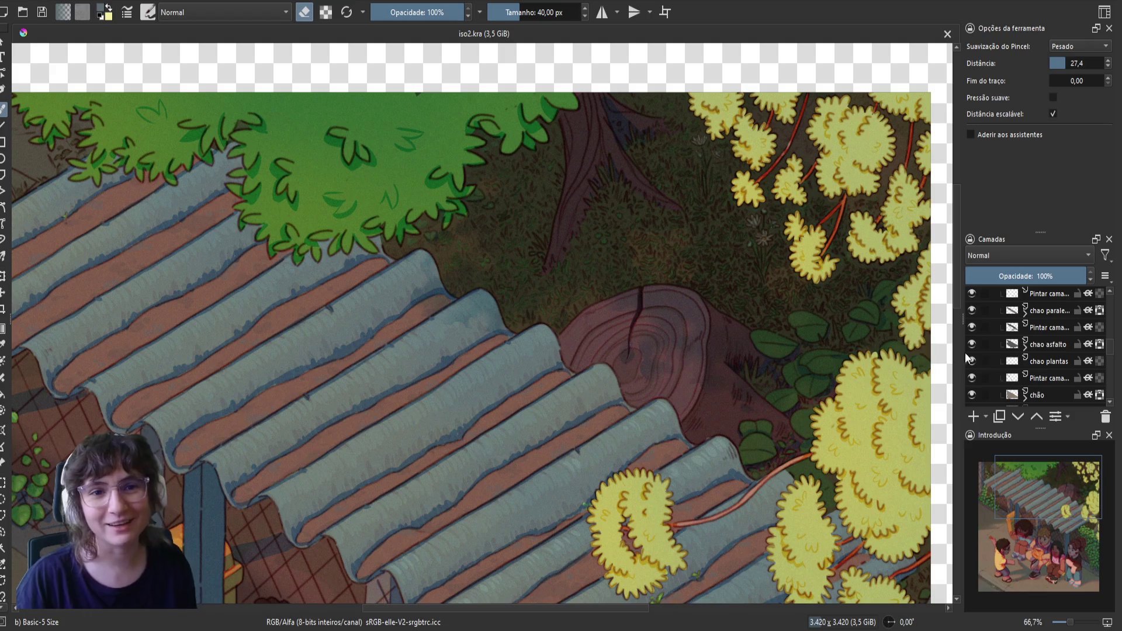
- Hide and show the Agrupar 187 group to compare the roof near the stump
scroll(1028, 350, up, 5)
scroll(970, 380, up, 5)
click(971, 318)
click(972, 318)
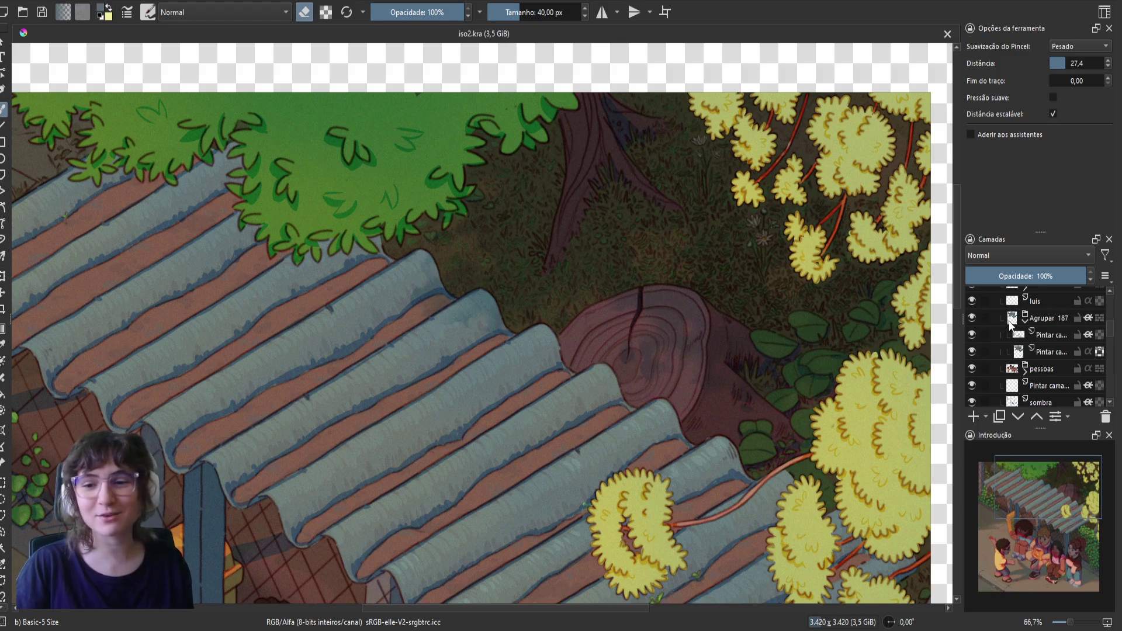
click(972, 316)
click(971, 316)
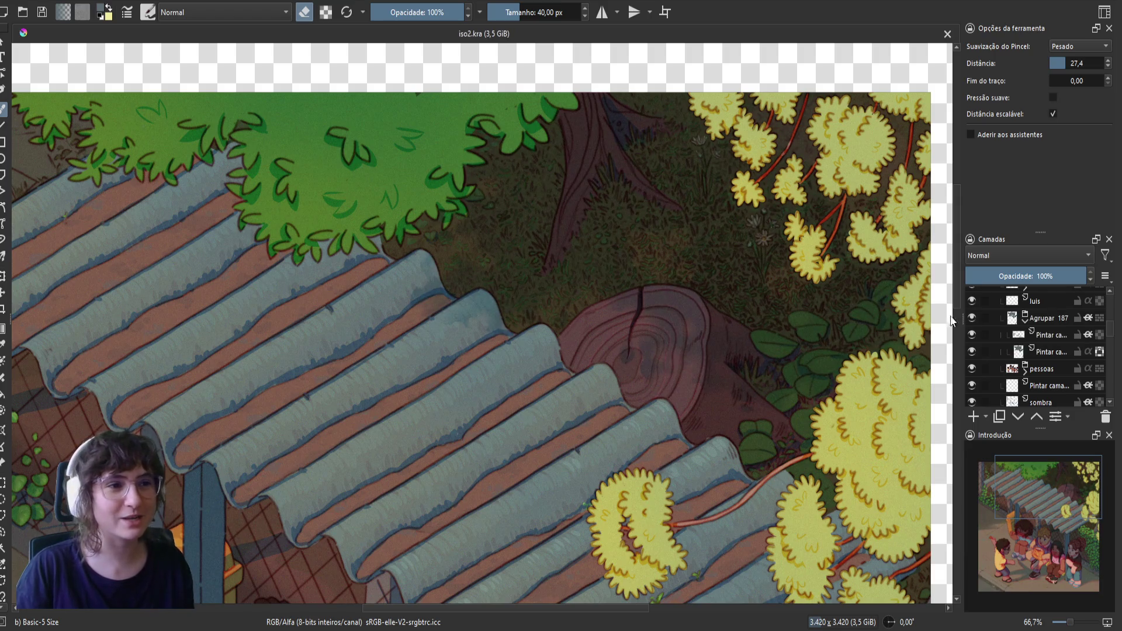
drag(650, 385, 773, 402)
scroll(779, 401, down, 1)
scroll(779, 401, down, 1)
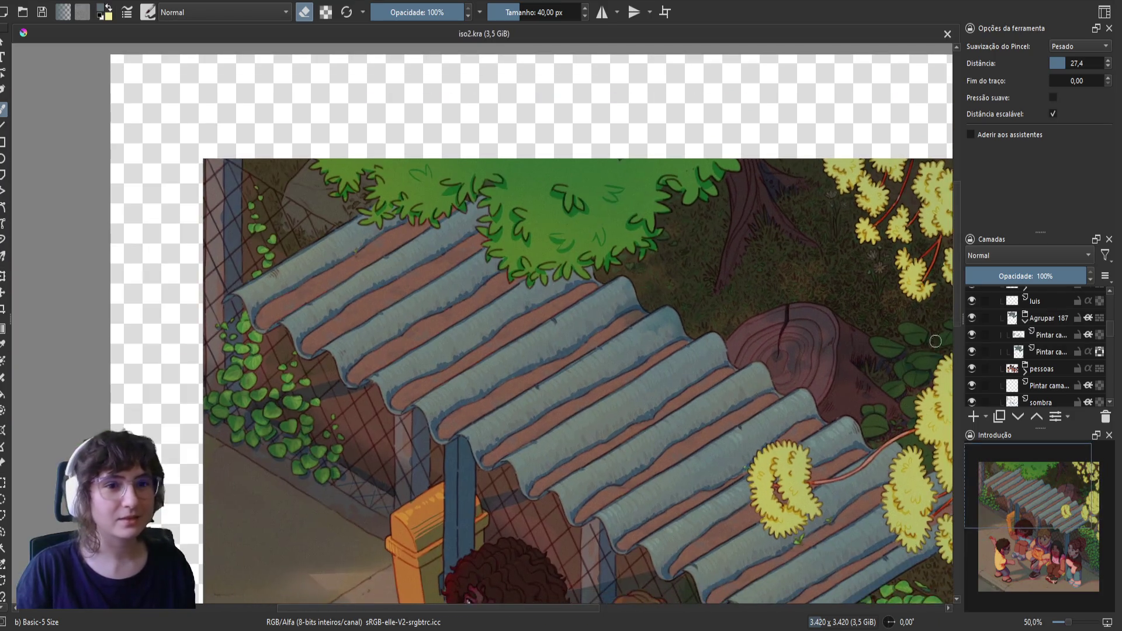
scroll(947, 350, up, 1)
- Recheck the roof with Agrupar 187 toggled, then select its erase-mode Pintar camada layer
click(971, 317)
click(972, 318)
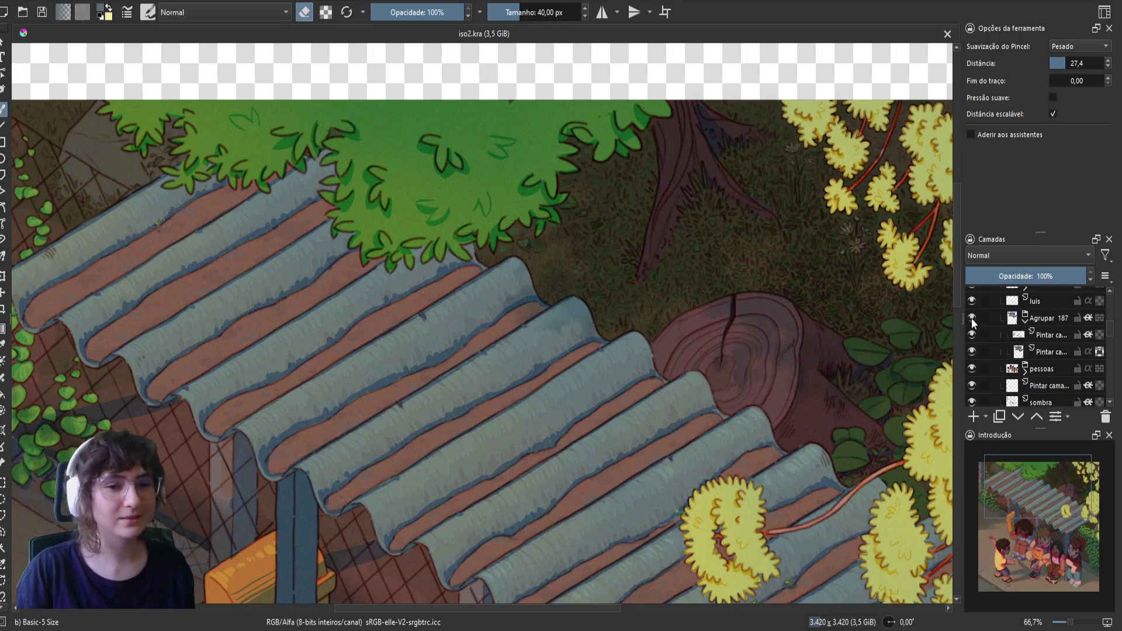
scroll(707, 332, down, 2)
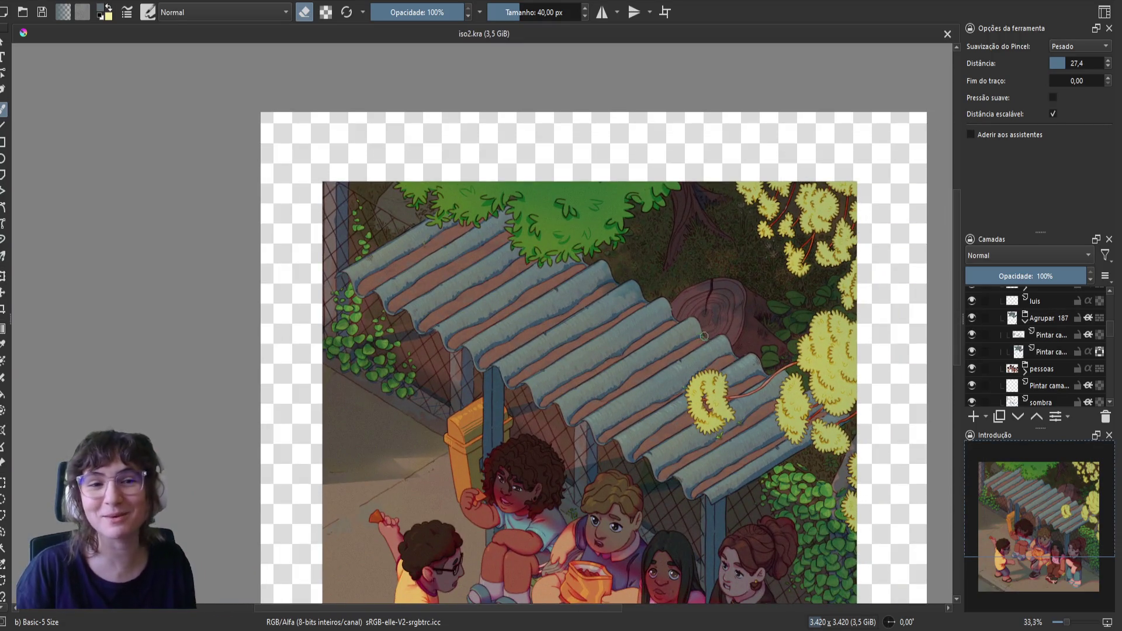
scroll(706, 331, down, 1)
click(971, 318)
click(971, 317)
click(971, 318)
click(971, 317)
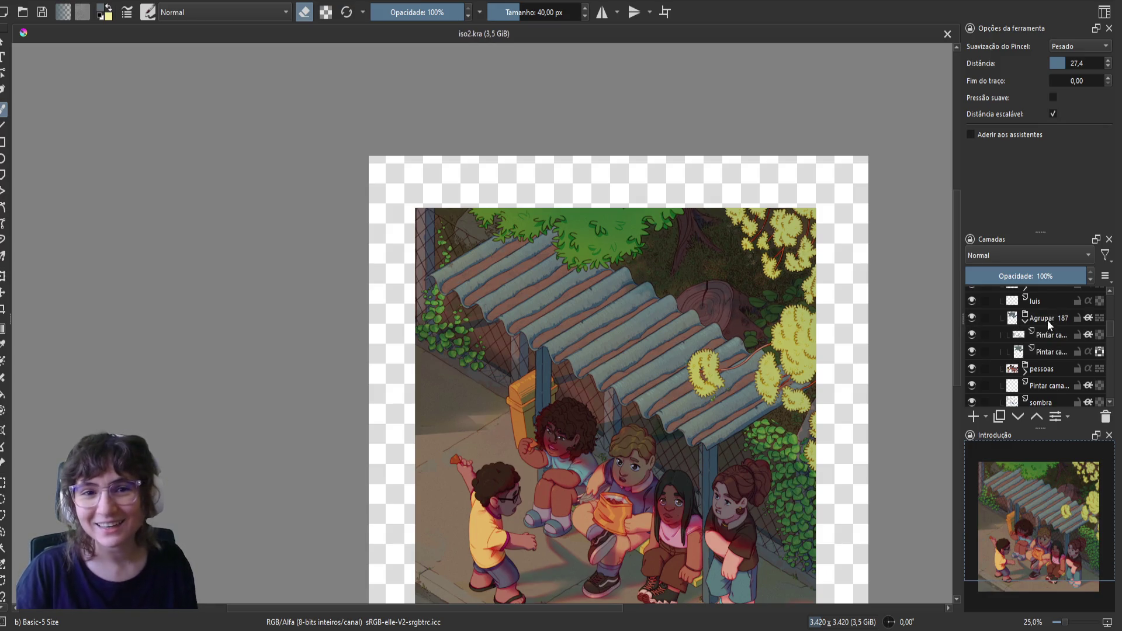
click(1040, 338)
scroll(742, 380, up, 4)
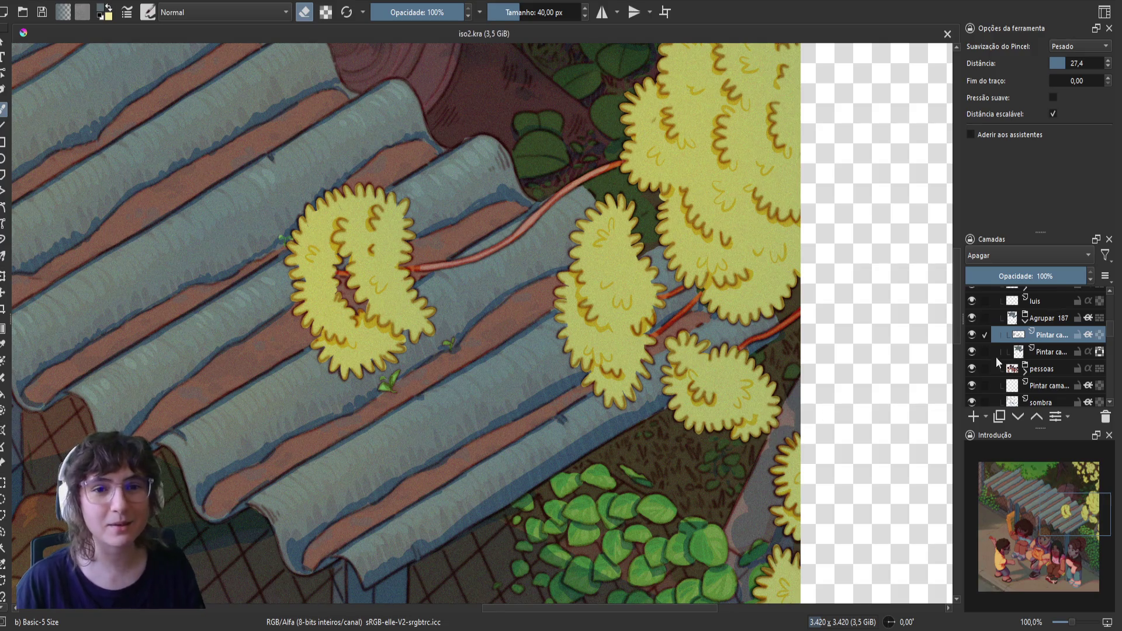
- Turn eraser mode off, pick Airbrush Soft at about 67 px, then save and mirror the view
click(970, 317)
click(970, 319)
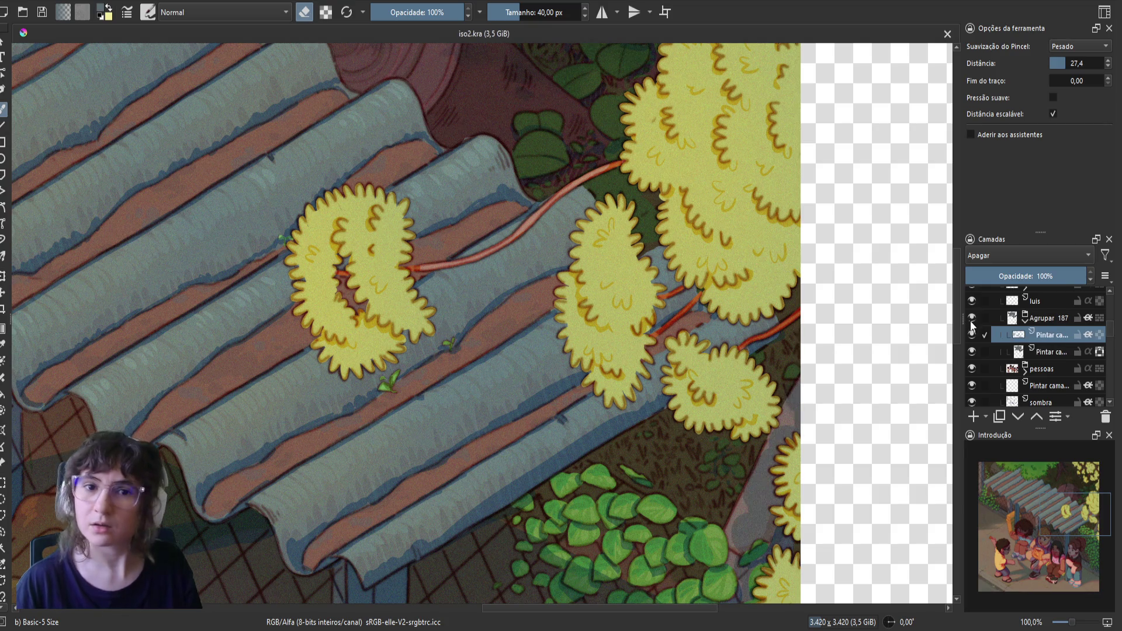
key(e)
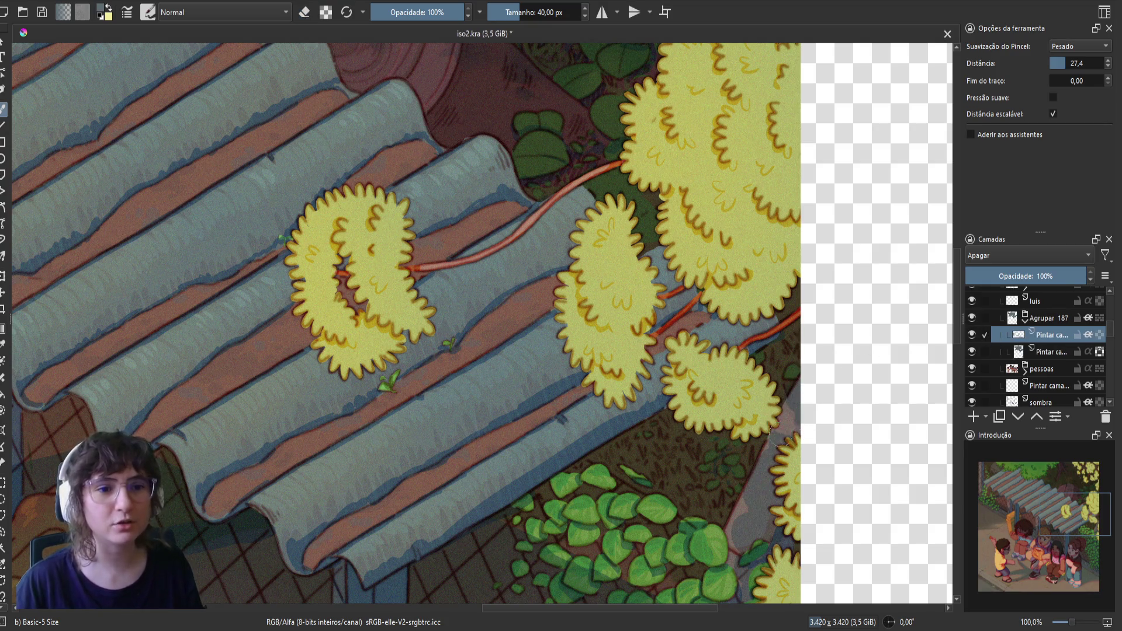
right_click(806, 400)
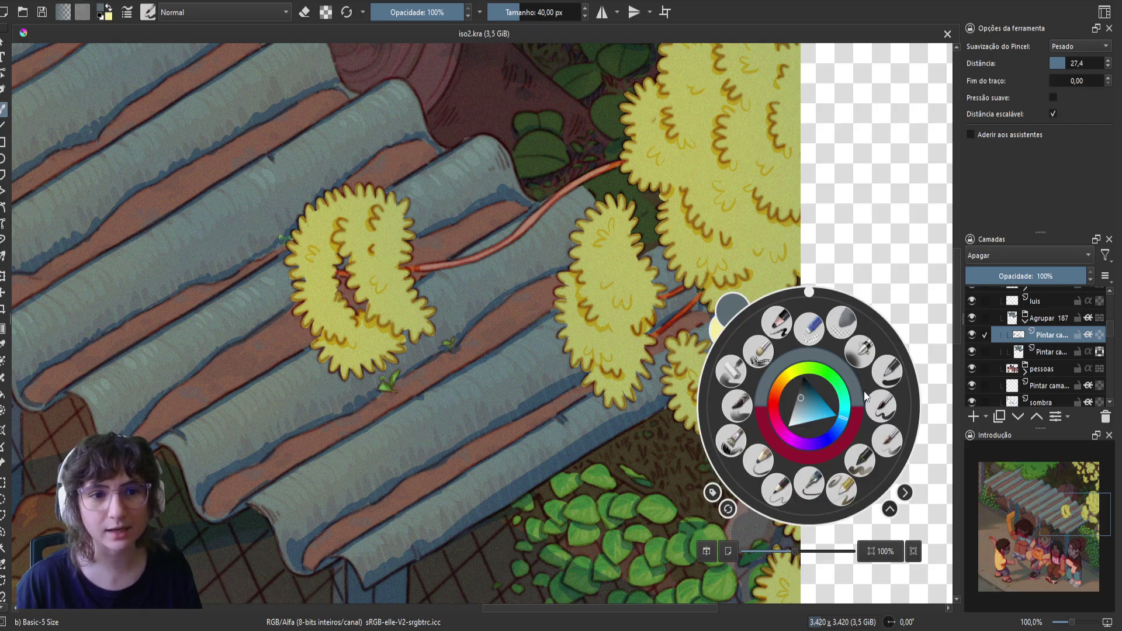
click(860, 352)
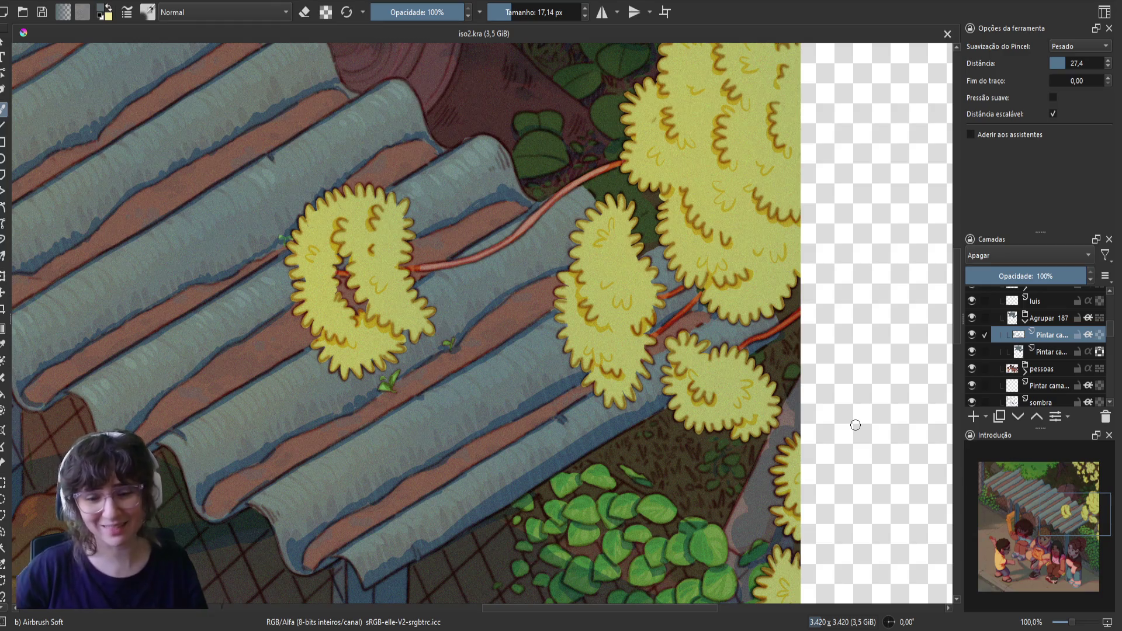
mouse_move(796, 422)
mouse_down()
mouse_move(830, 422)
mouse_move(772, 405)
mouse_up()
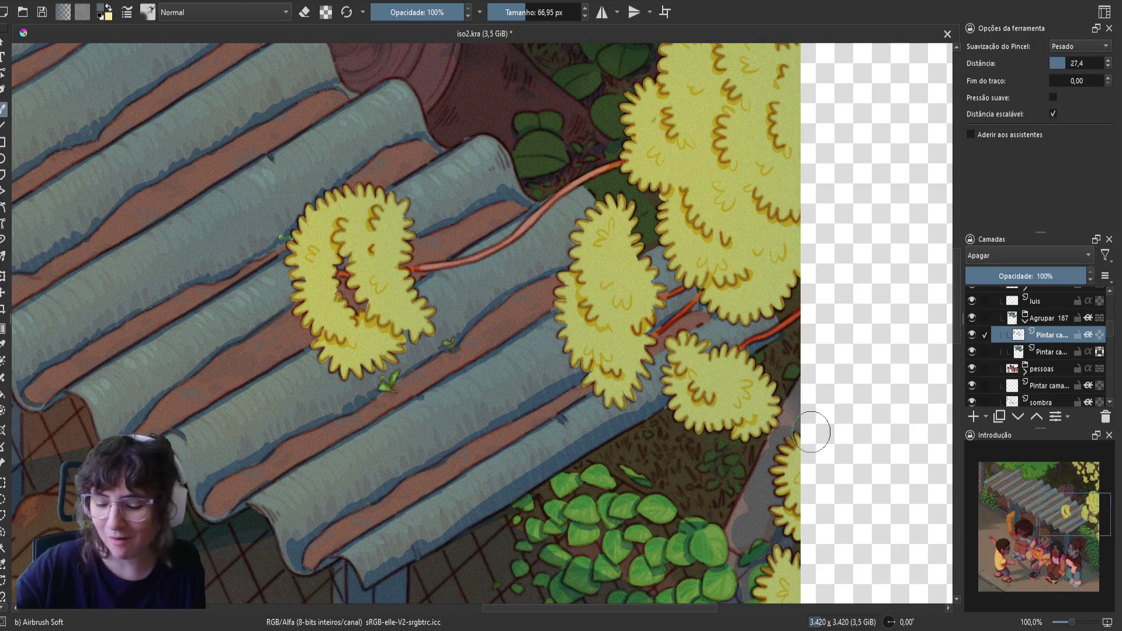
key(ctrl+s)
key(m)
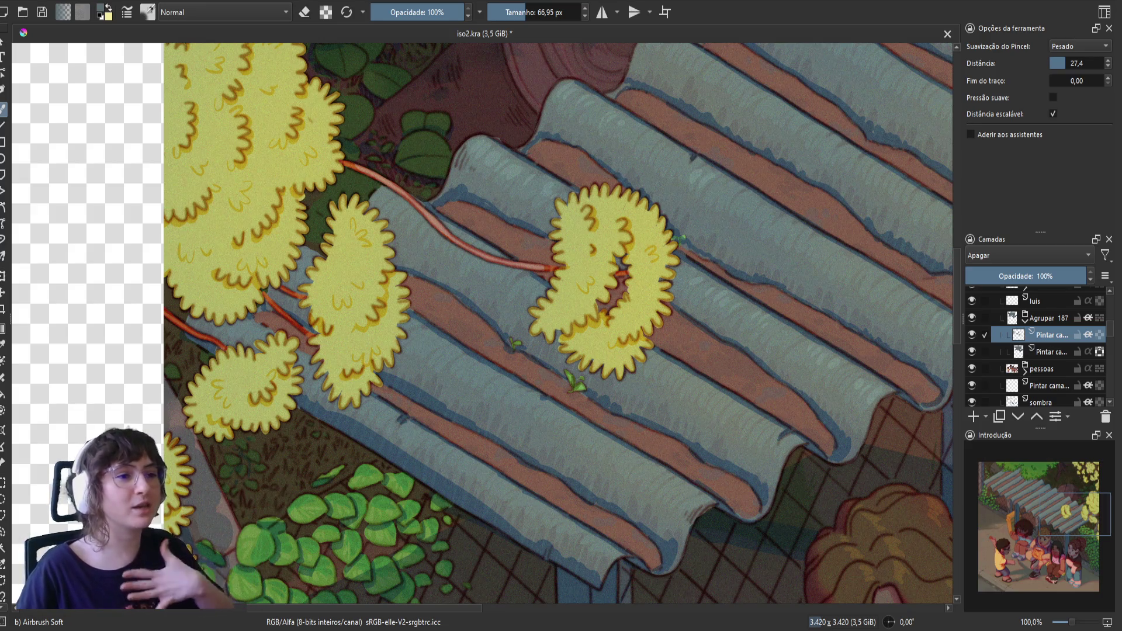
- Pan to the left side of the roof and toggle the Agrupar 187 group off and on to compare
drag(584, 366, 485, 380)
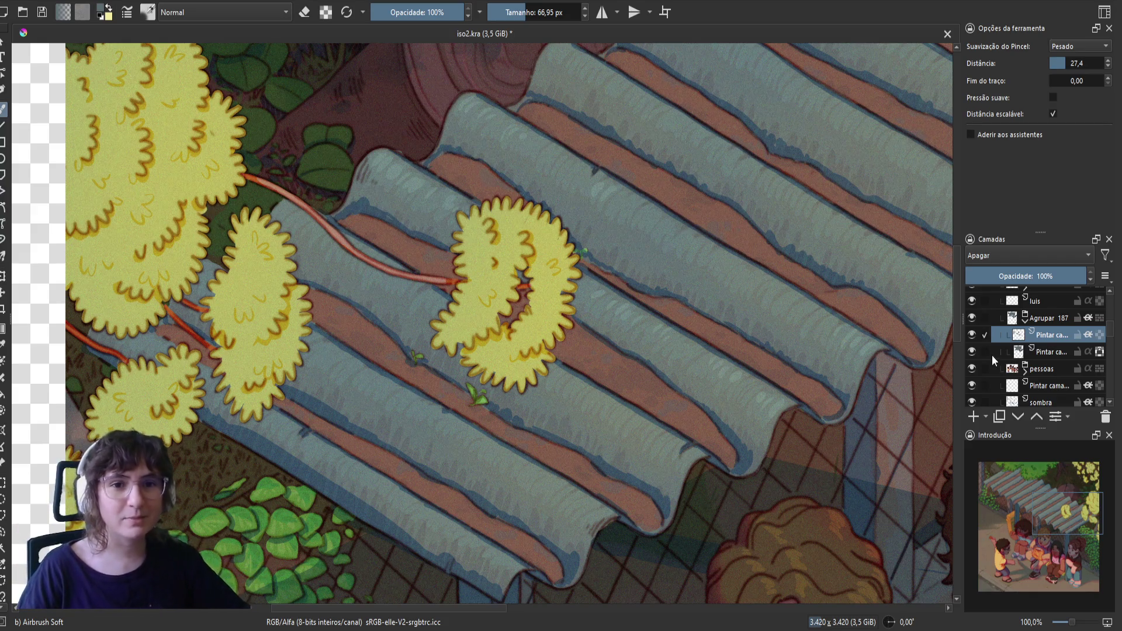
scroll(474, 390, down, 2)
mouse_move(575, 403)
mouse_down()
mouse_move(438, 422)
mouse_move(434, 460)
mouse_up()
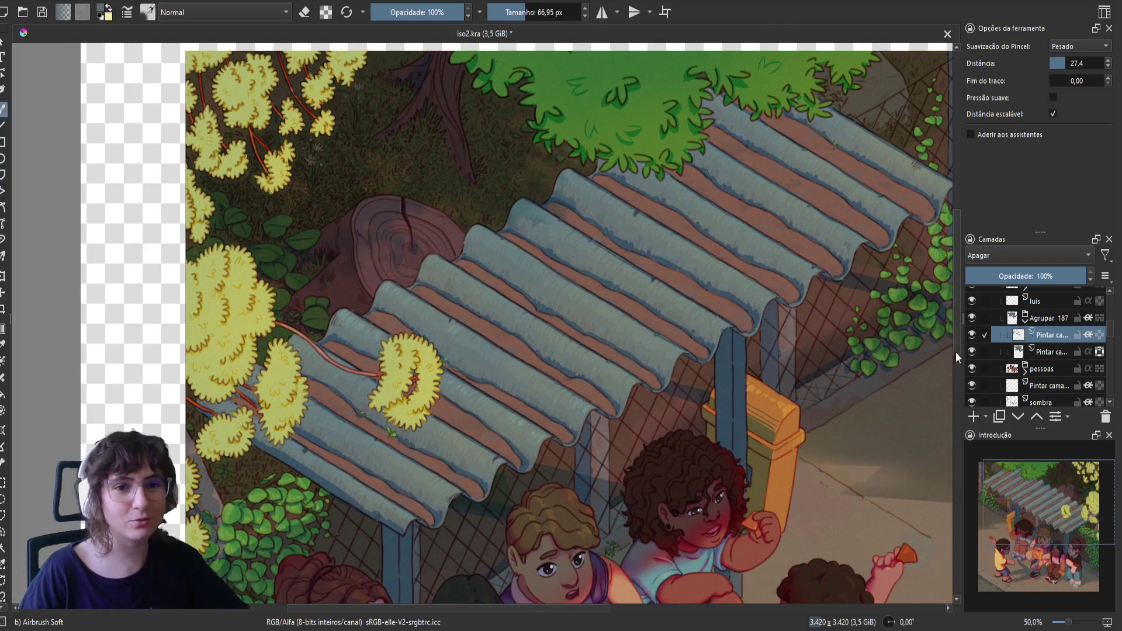
click(972, 317)
click(972, 317)
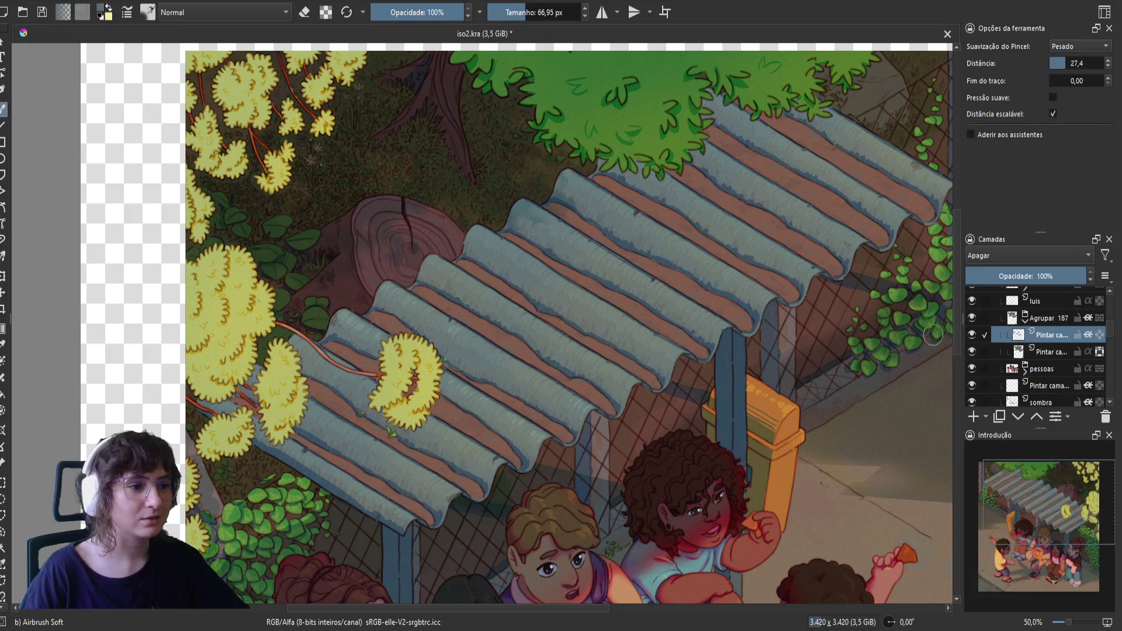
- Zoom to 66.7% on the roof, save, mirror the view, and erase shading over the leaves
scroll(295, 532, up, 1)
drag(298, 529, 504, 527)
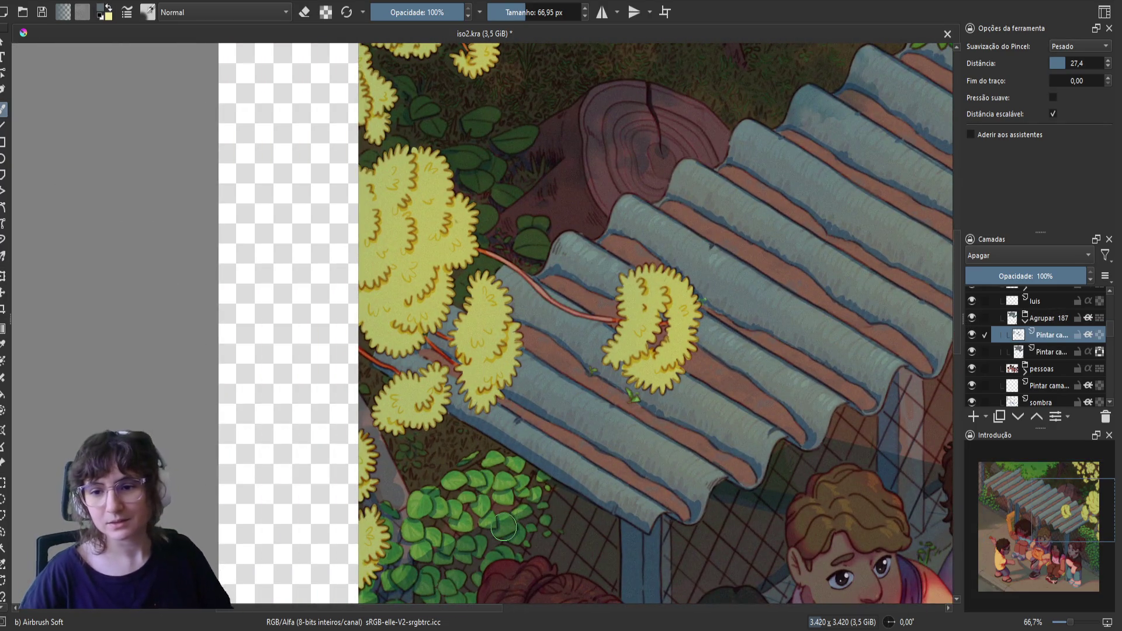
key(ctrl+s)
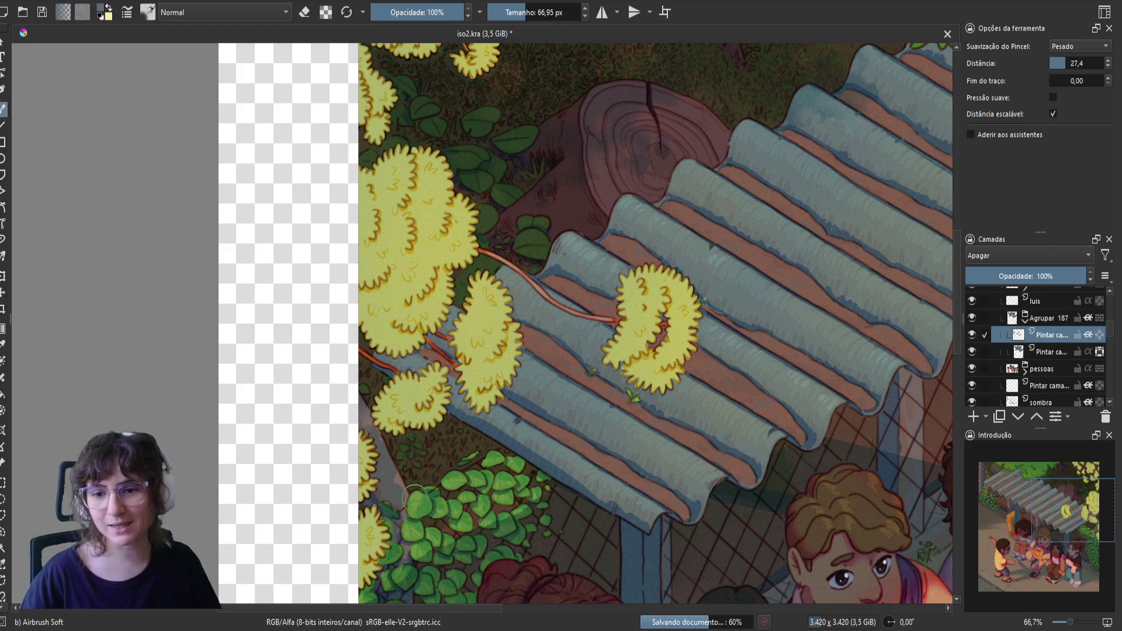
key(m)
mouse_move(560, 479)
mouse_down()
mouse_move(583, 494)
mouse_move(560, 479)
mouse_up()
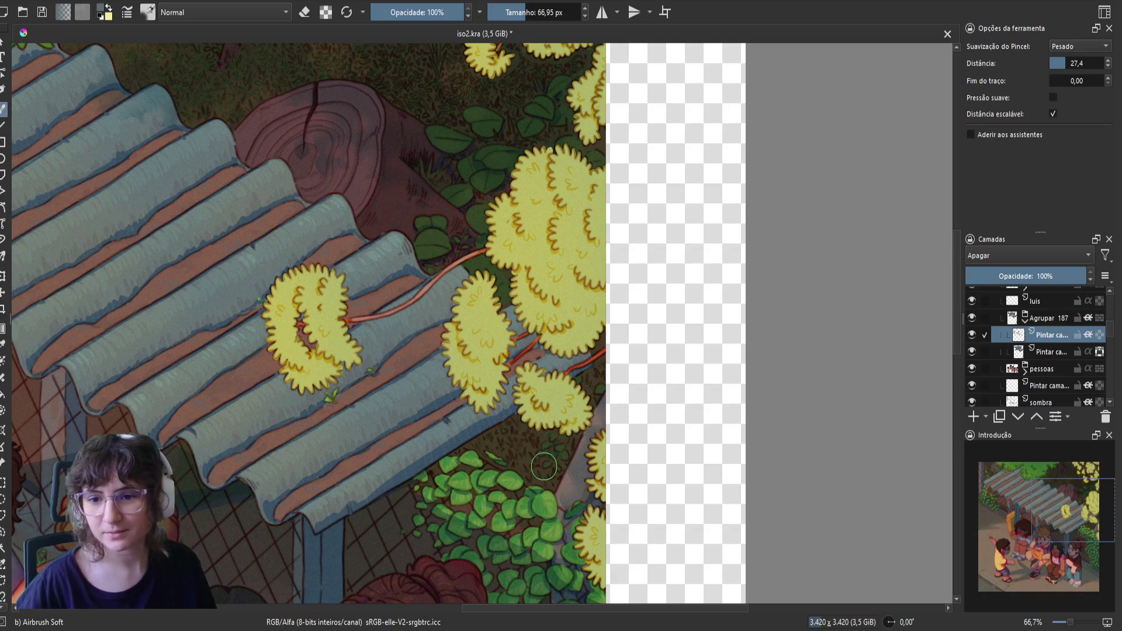
- Save, mirror the view, erase more shading over the leafy bush, and shrink the brush to 27.53 px
key(ctrl+s)
key(m)
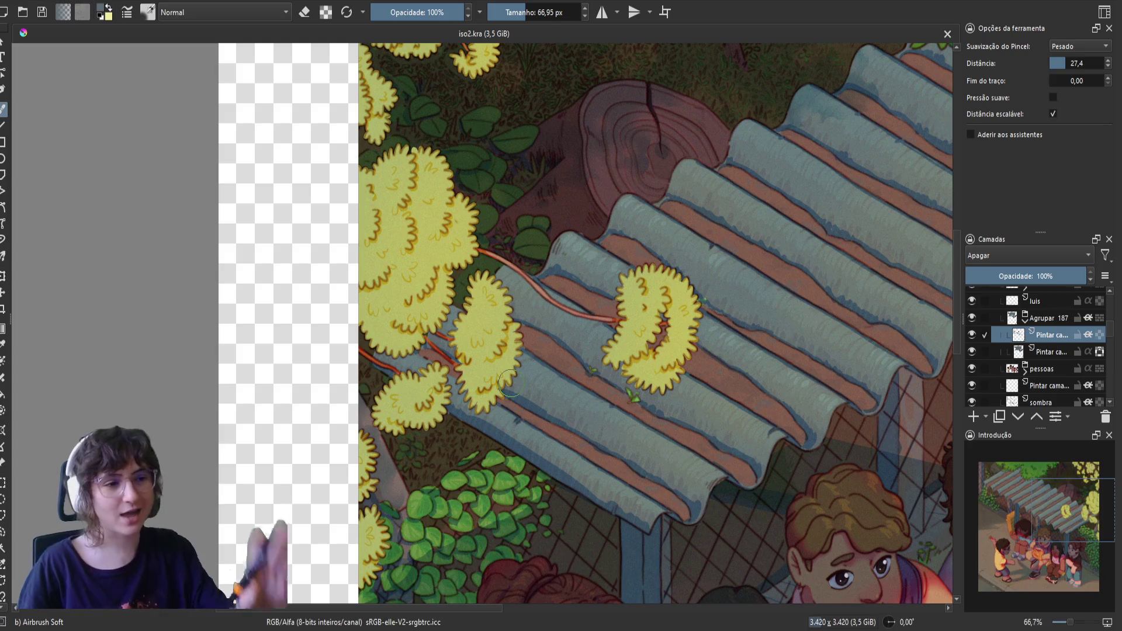
drag(409, 468, 404, 459)
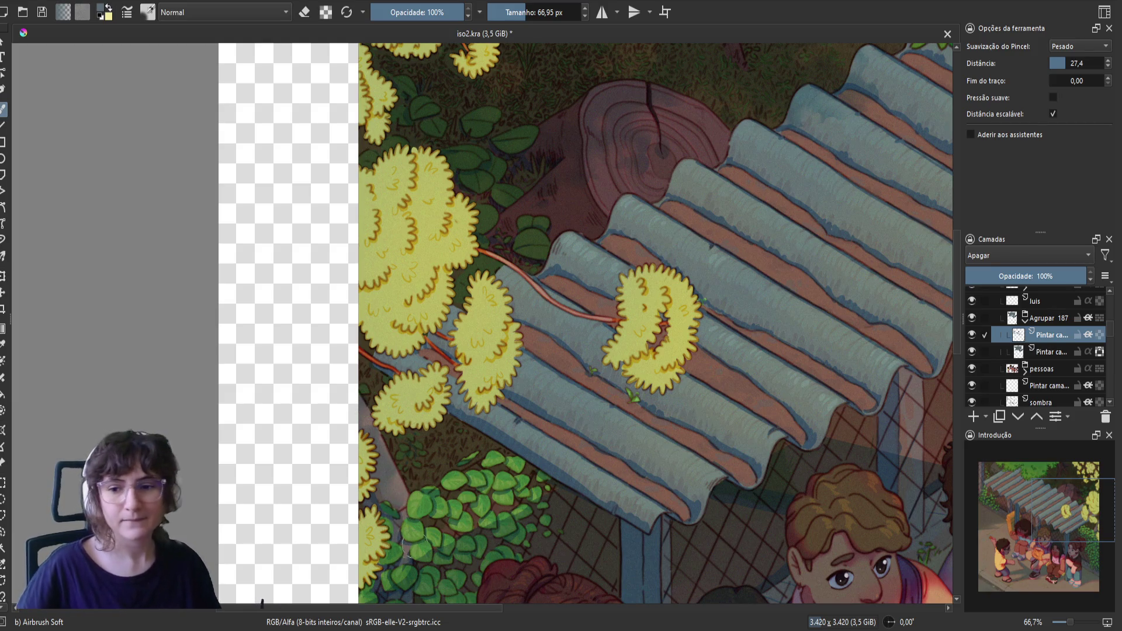
scroll(398, 515, down, 3)
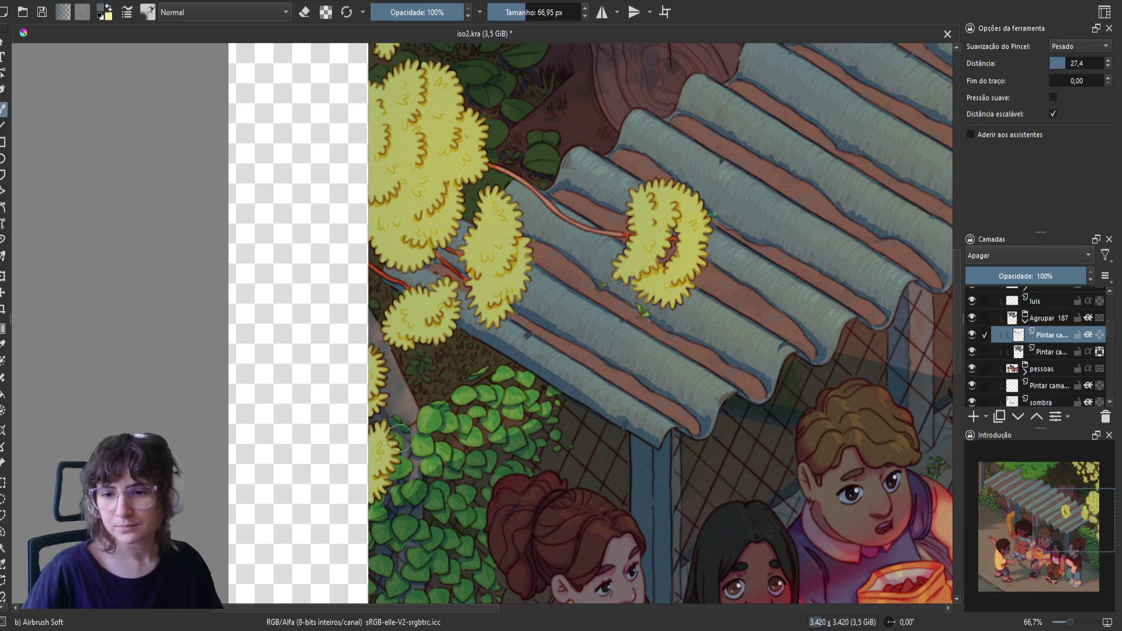
key(bracketleft)
key(bracketleft)
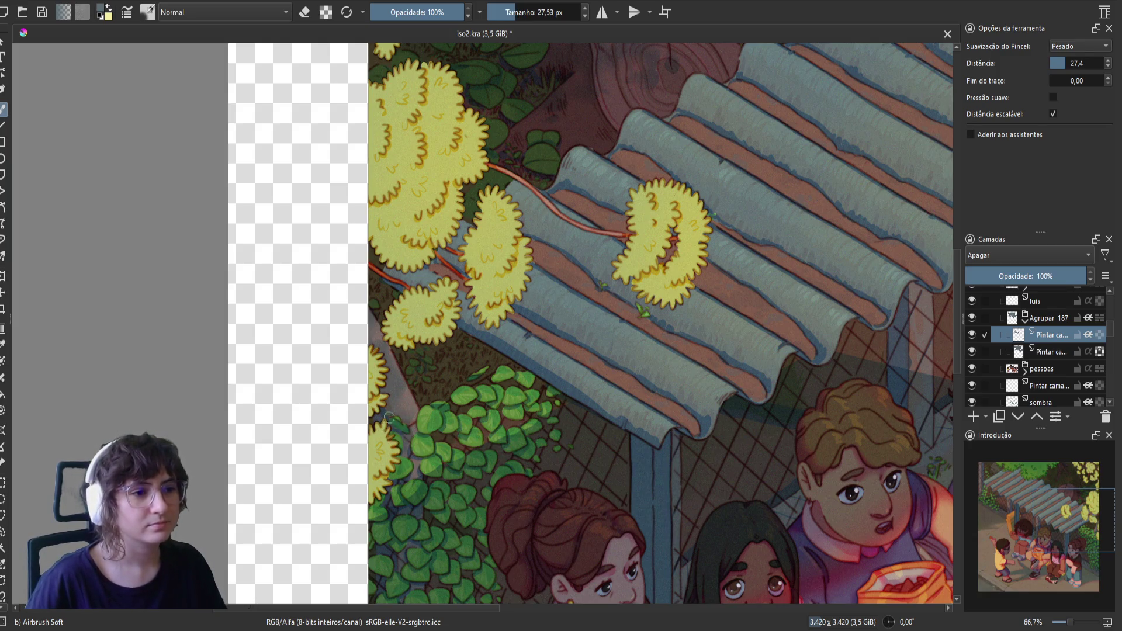
- Save, enlarge the brush to 67.59 px, and erase a spot at the yellow flower edge in mirrored view
key(ctrl+s)
key(m)
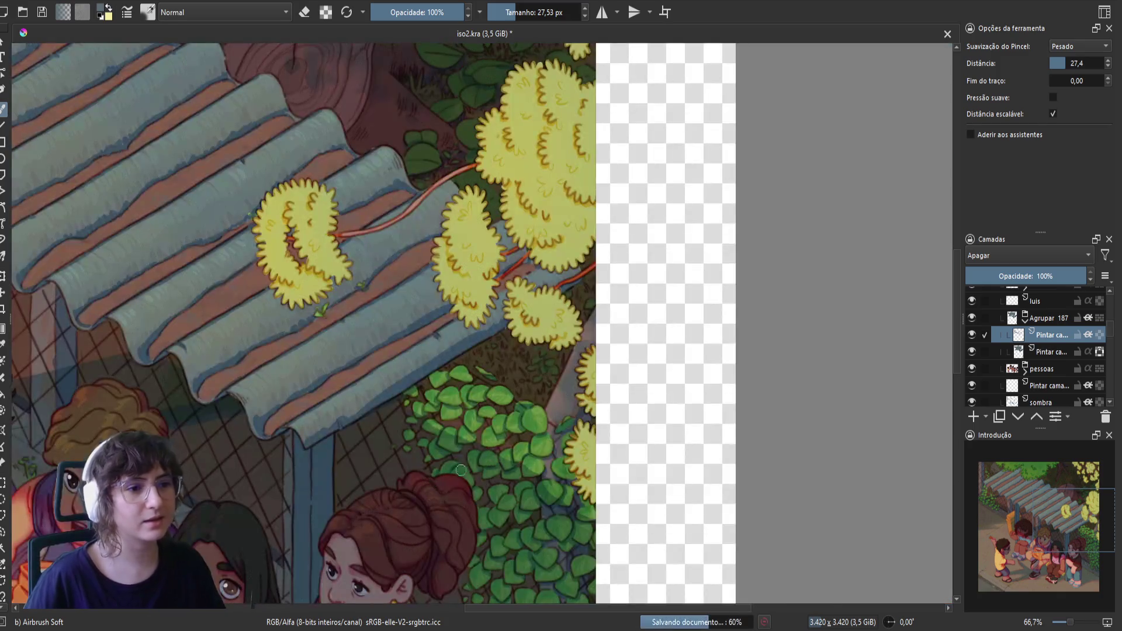
key(bracketright)
key(bracketright)
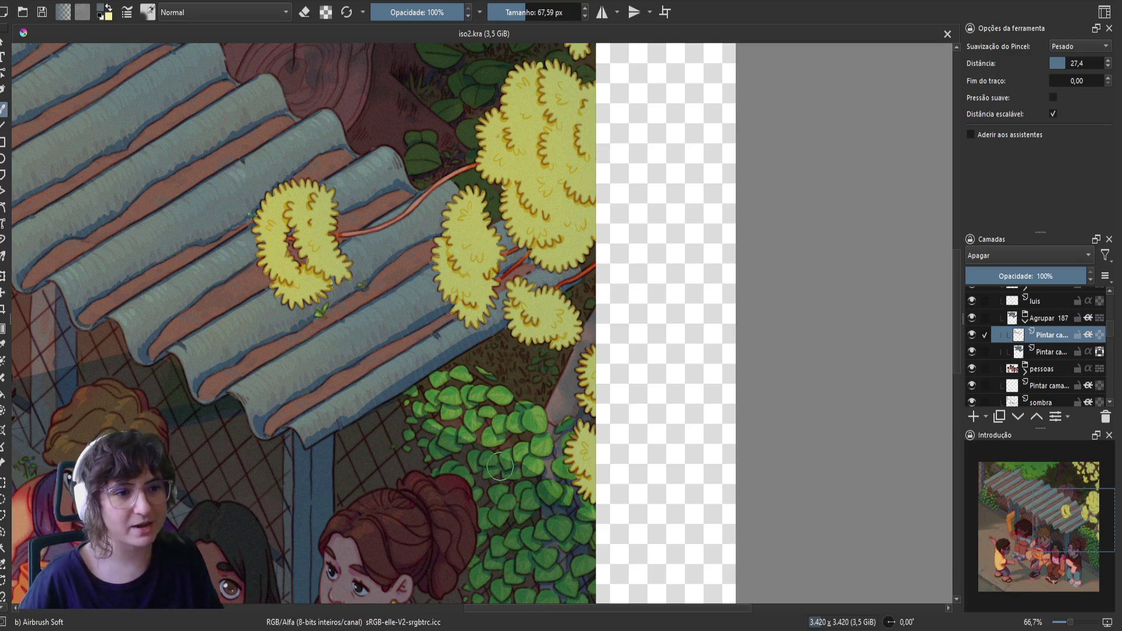
click(570, 333)
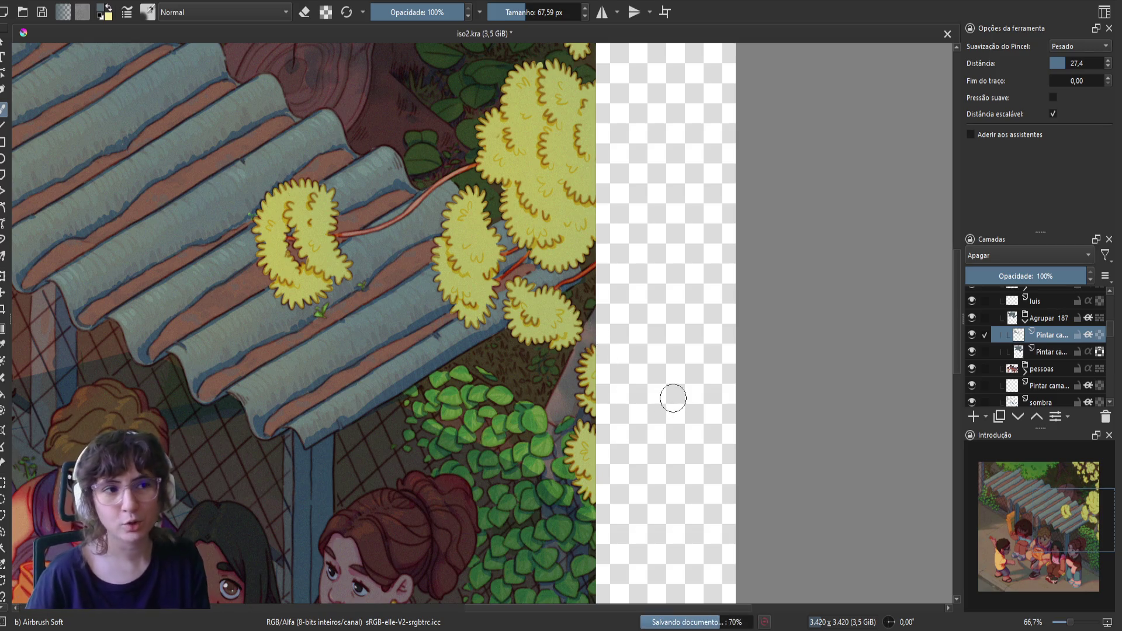
key(m)
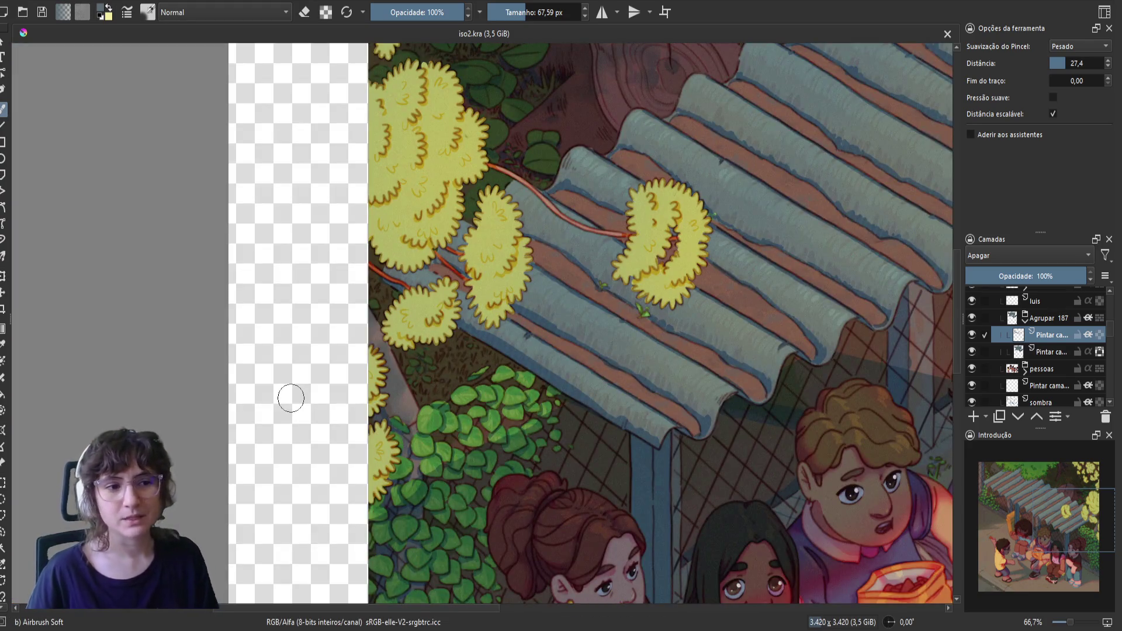
- Compare with Agrupar 187 hidden and shown, then erase shading across the leaf bush and save
click(971, 318)
click(971, 318)
click(972, 318)
click(972, 318)
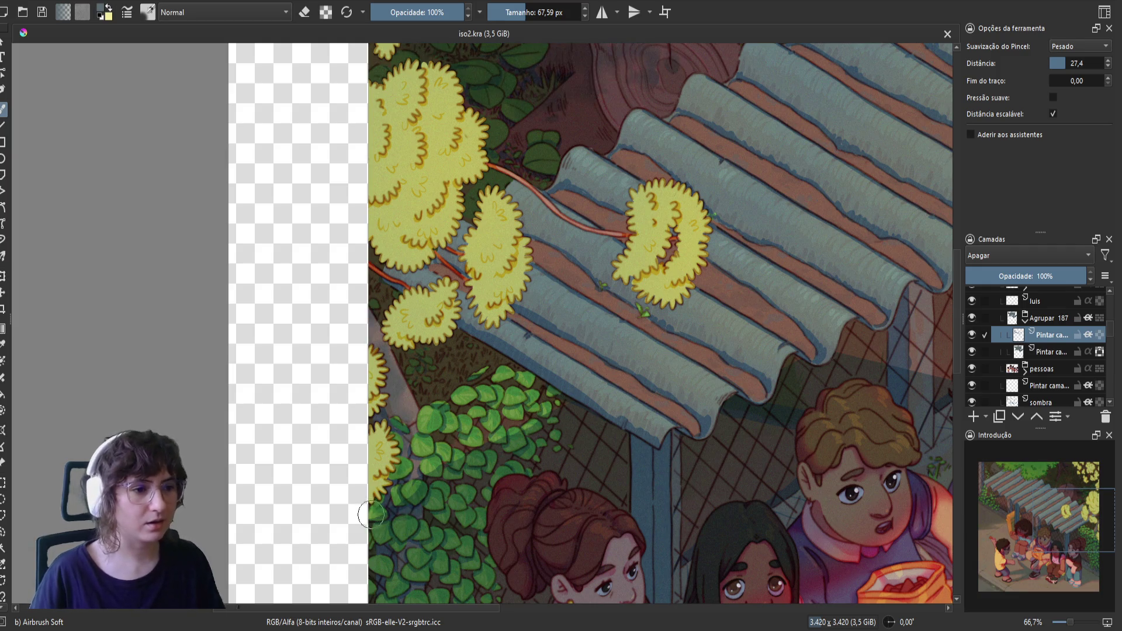
mouse_move(368, 515)
mouse_down()
mouse_move(416, 529)
mouse_move(444, 492)
mouse_move(431, 505)
mouse_up()
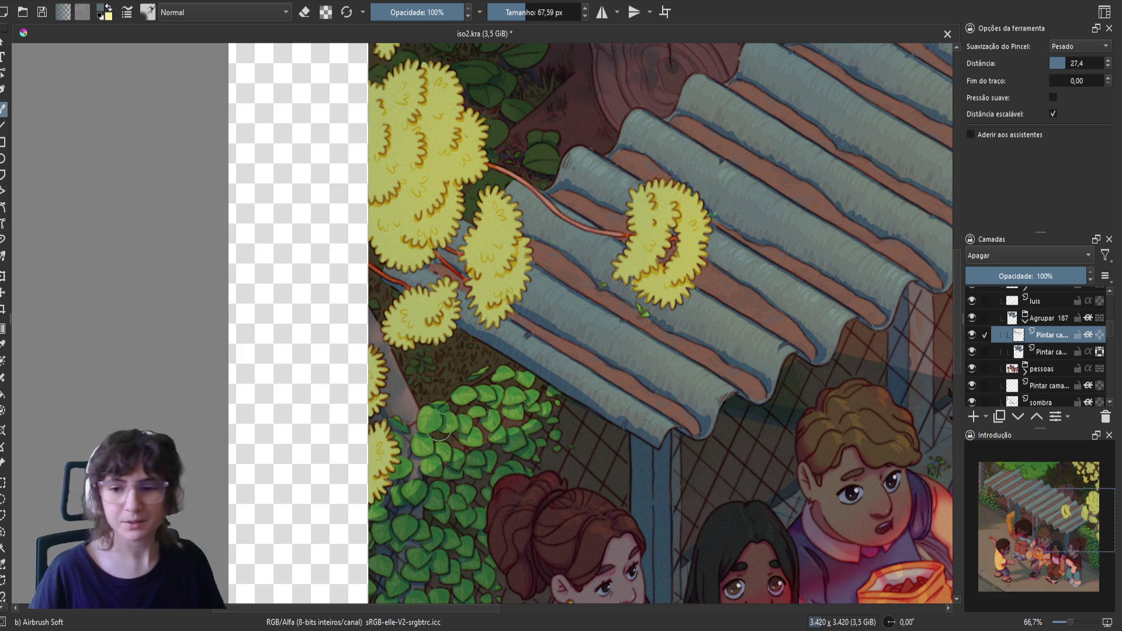
key(ctrl+s)
key(m)
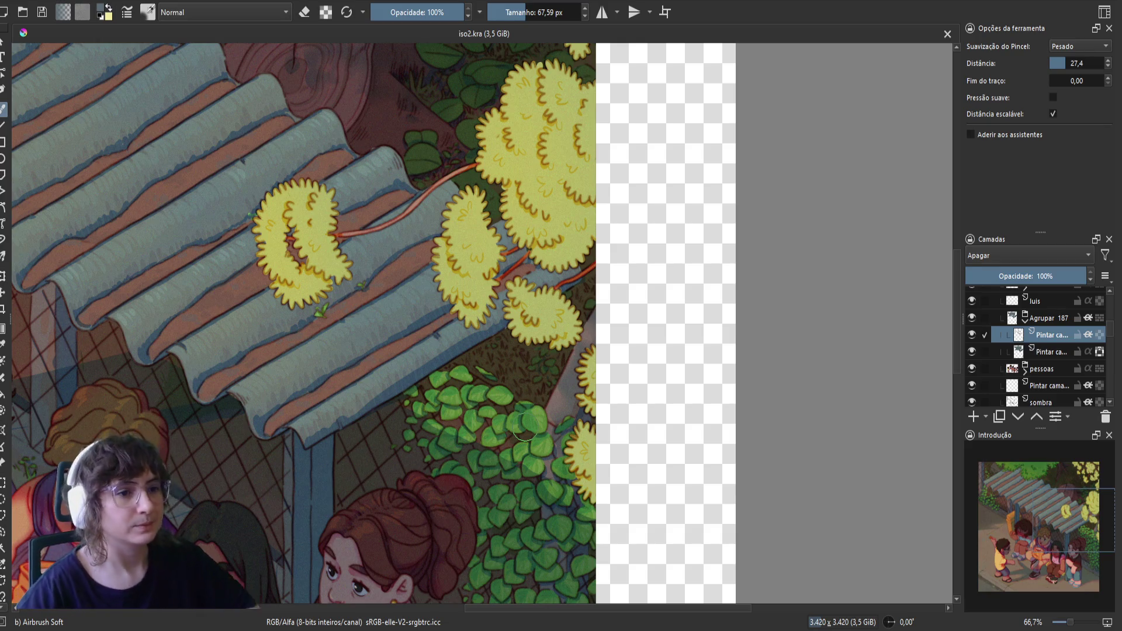
- Touch up the yellow tree's edge, toggling eraser mode and comparing the layer, then save
click(578, 327)
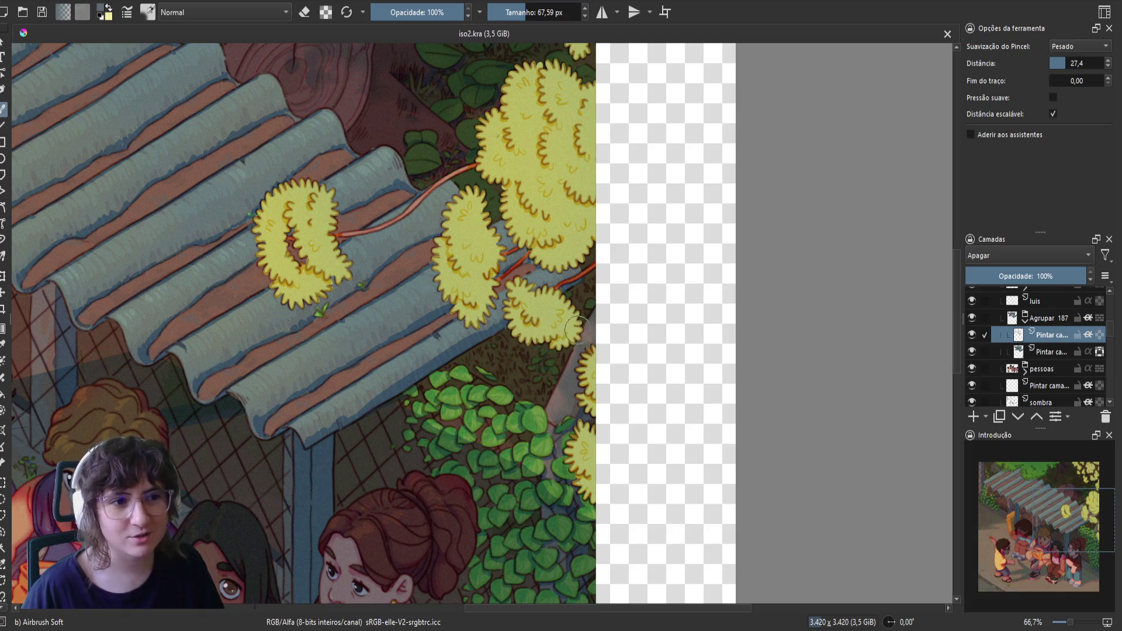
key(e)
key(e)
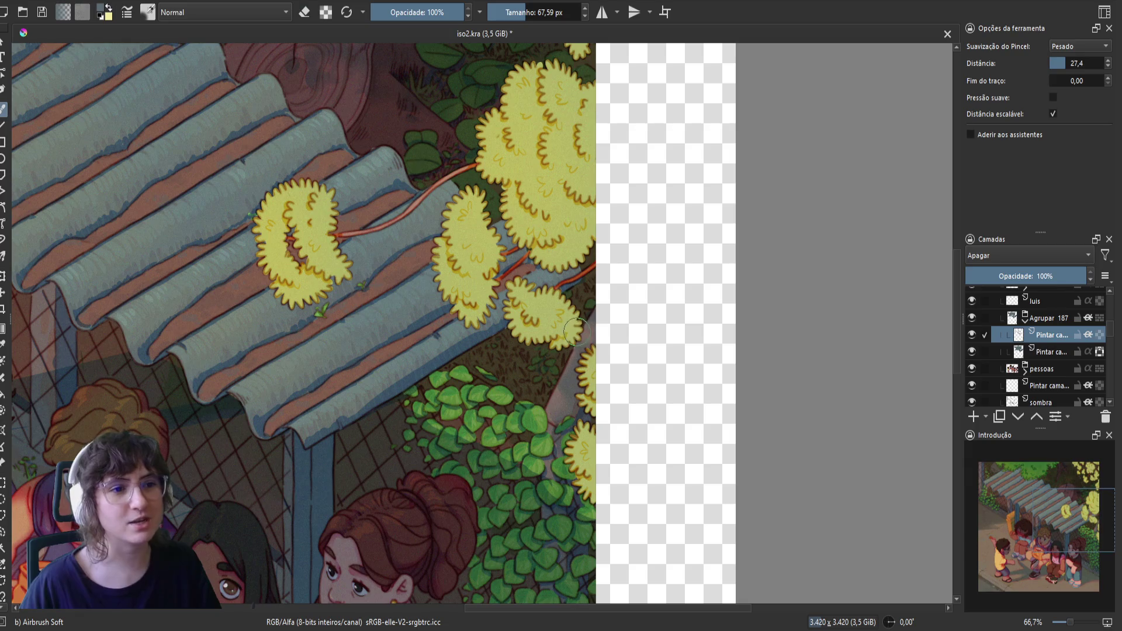
click(971, 318)
click(971, 317)
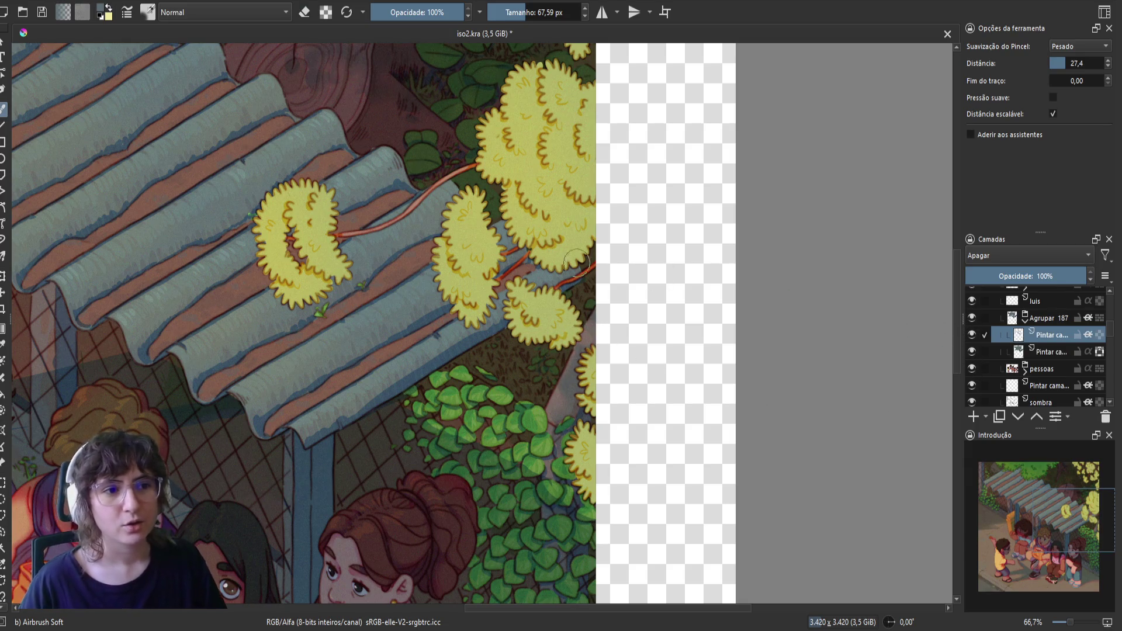
key(e)
key(e)
key(ctrl+s)
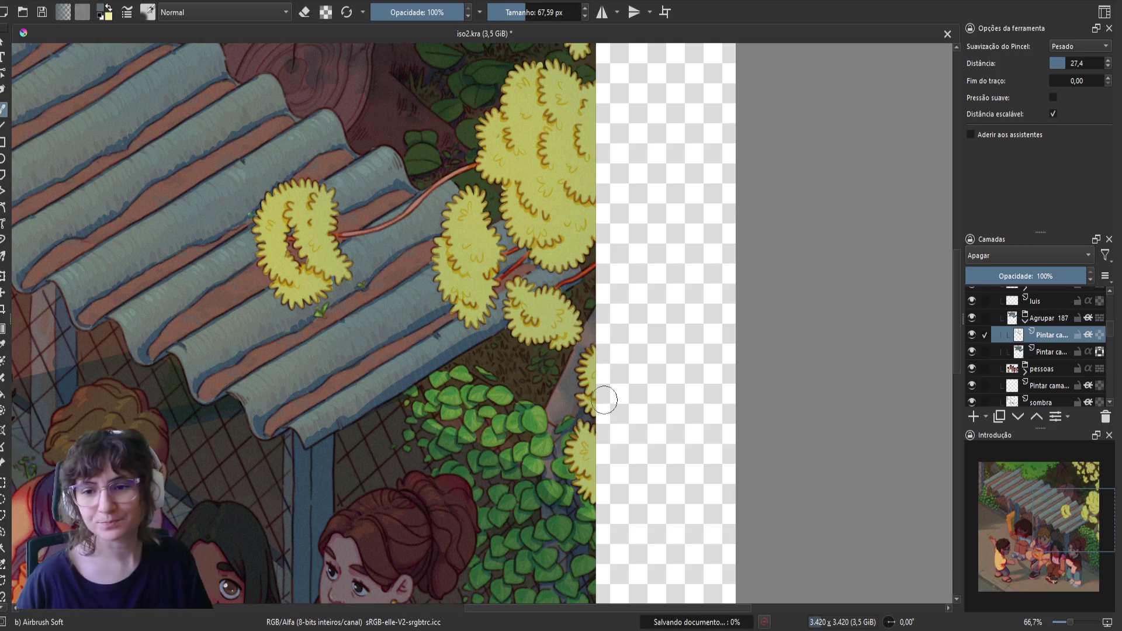
key(m)
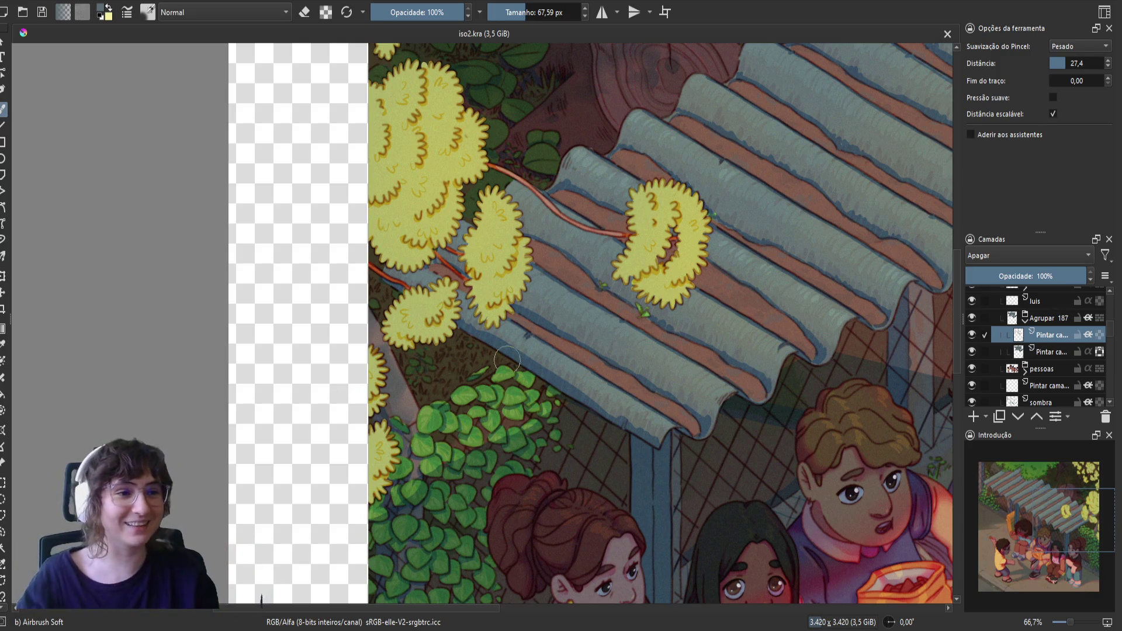
- Compare with Agrupar 187 hidden and shown, mirror the view, and save iso2.kra
click(972, 318)
click(971, 319)
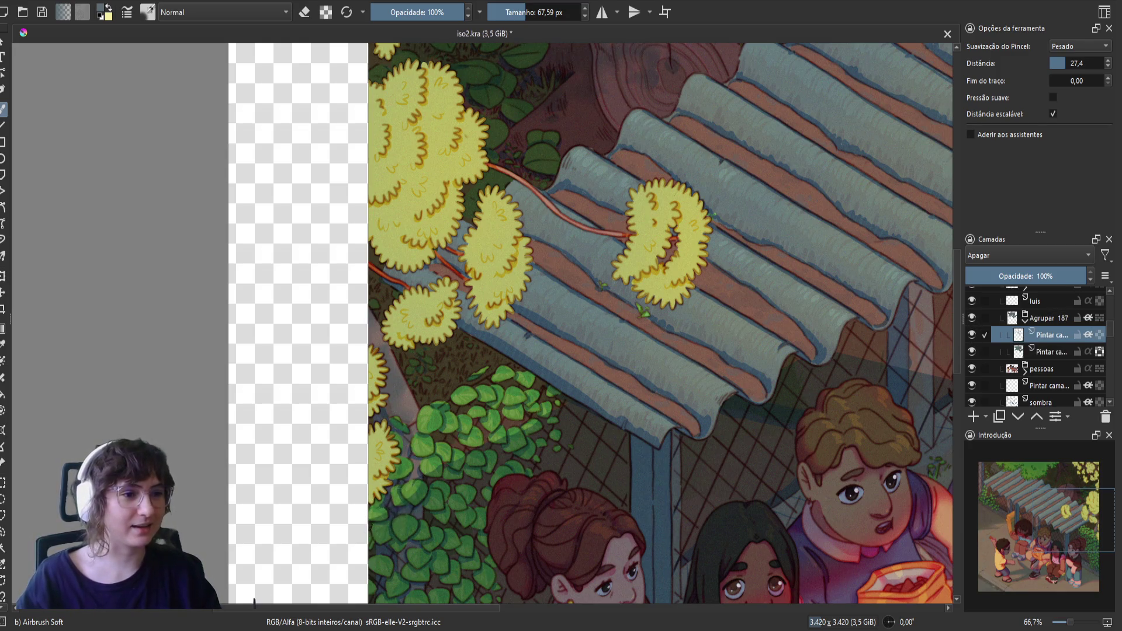
key(m)
key(ctrl+s)
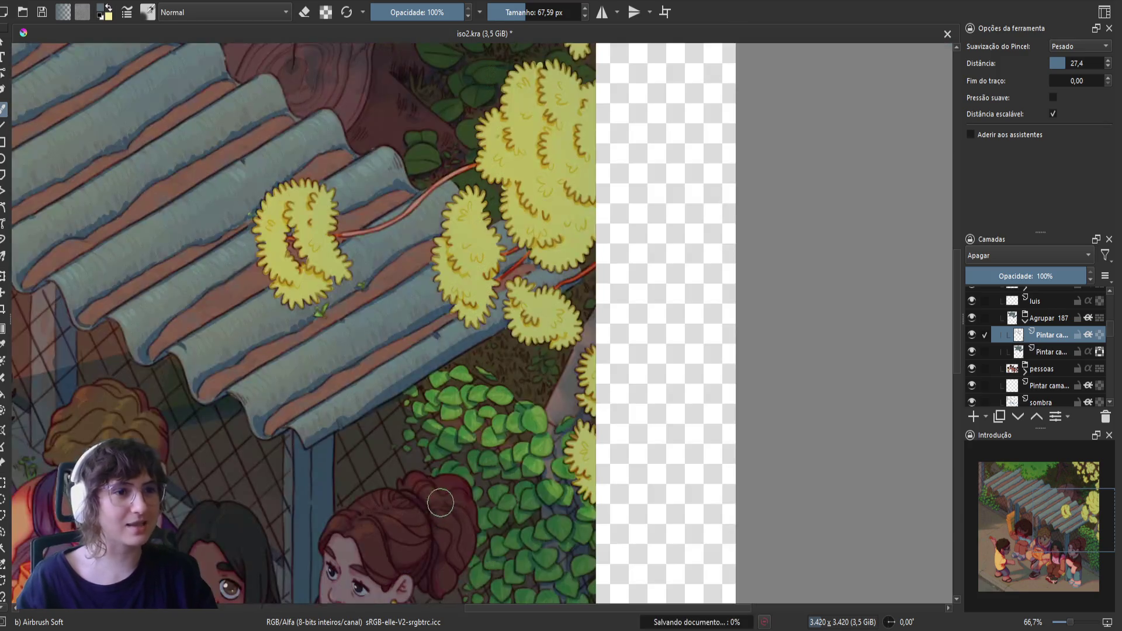
- Bring the children under the roof into view and collapse the Agrupar 187 group
drag(352, 362, 452, 344)
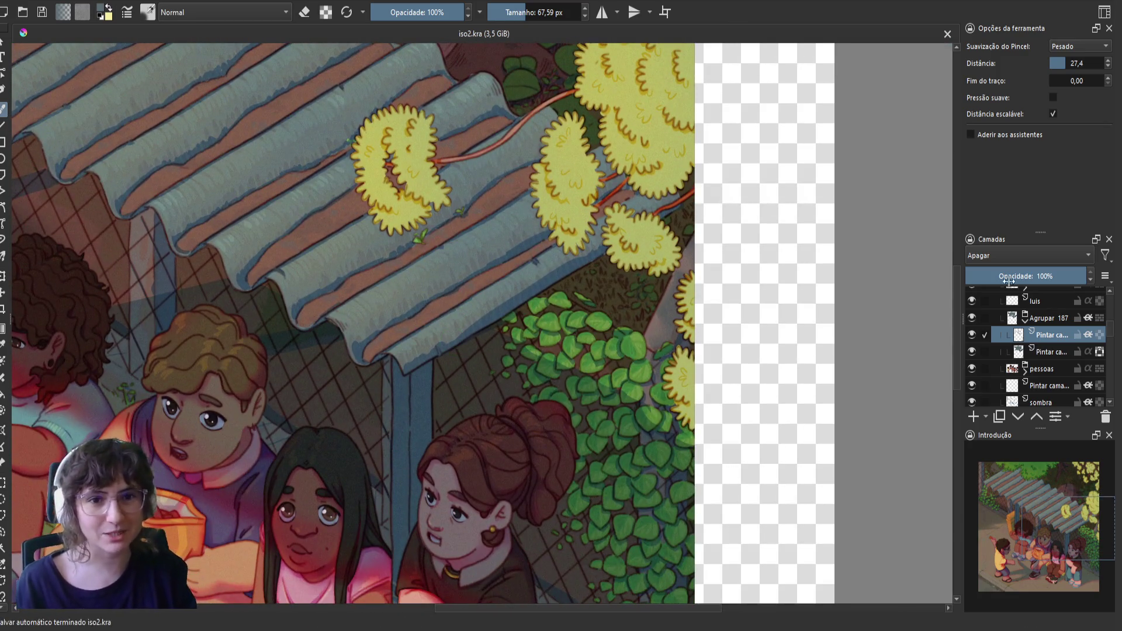
click(1024, 320)
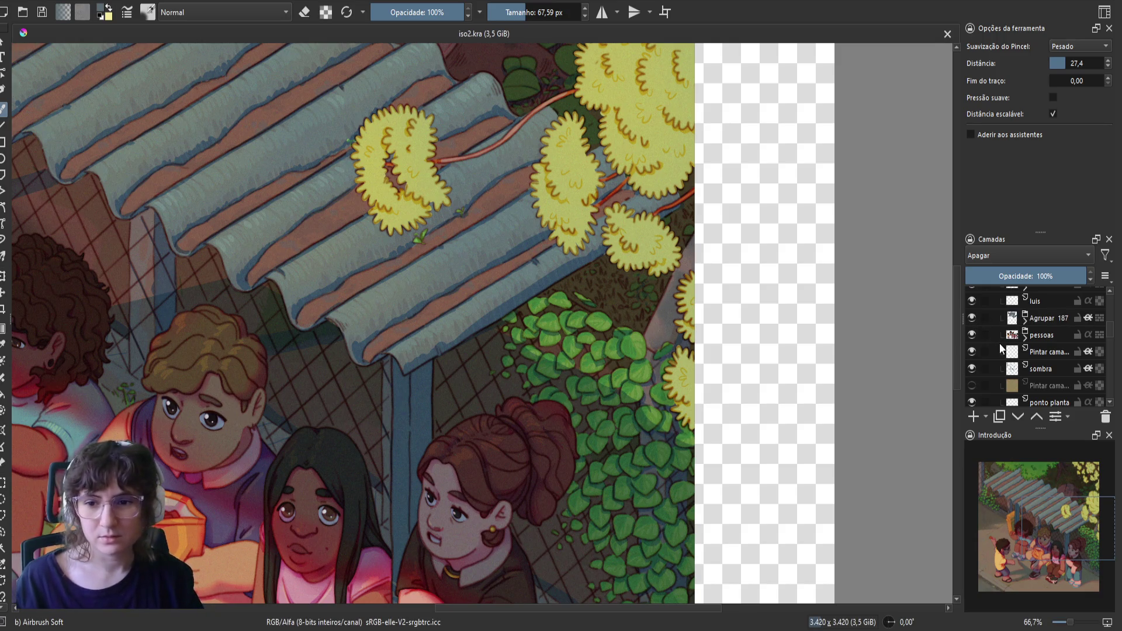
scroll(998, 343, up, 1)
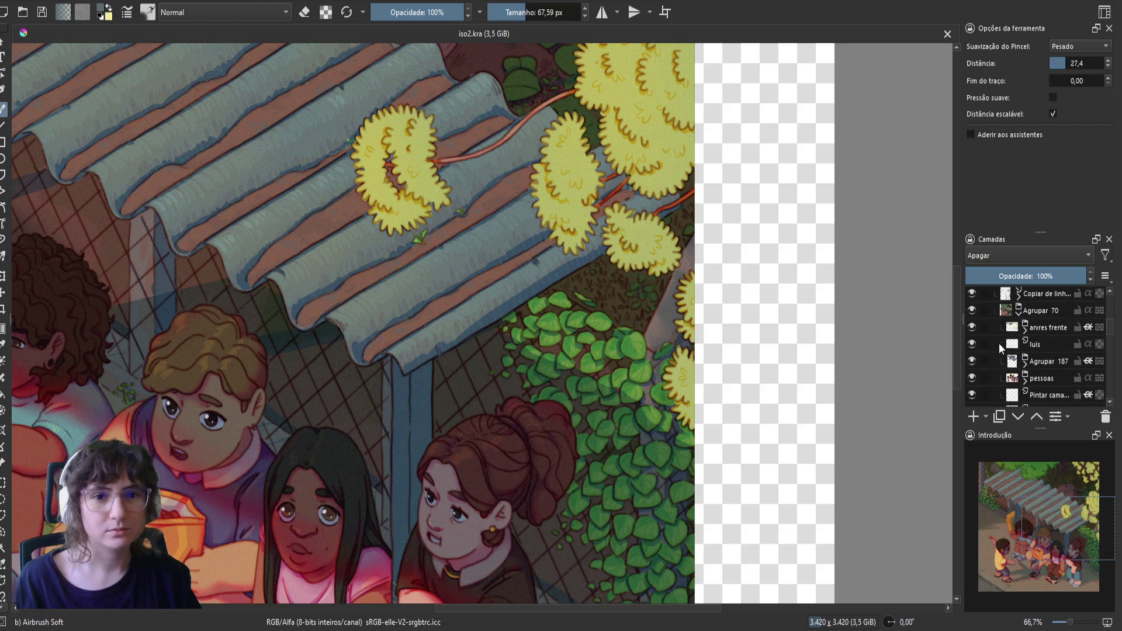
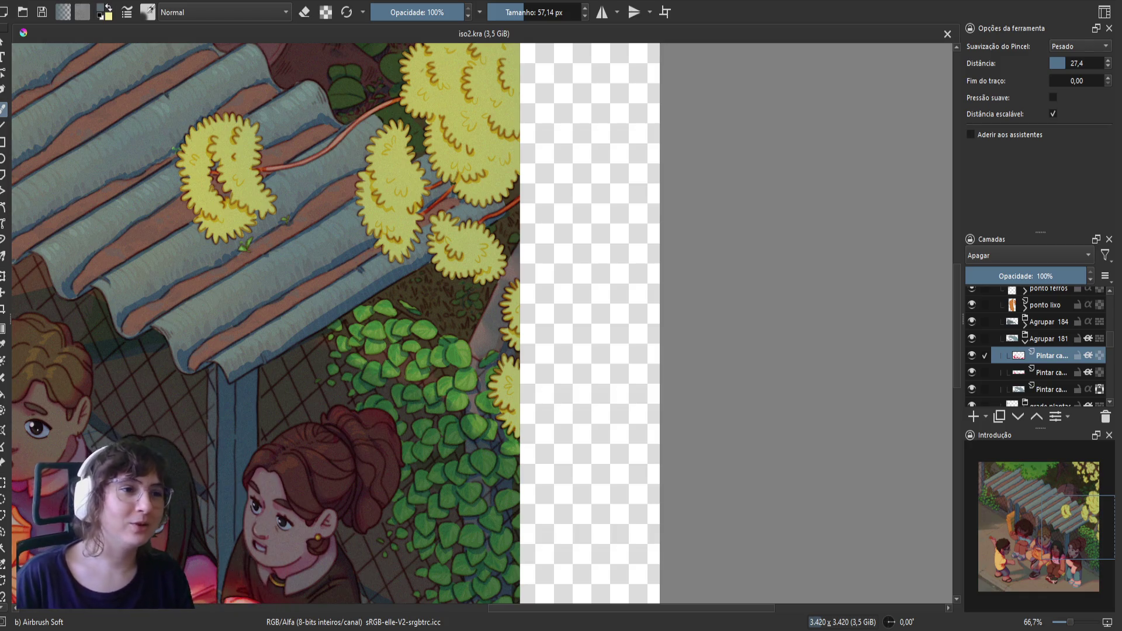
- Lightly erase some shading over the yellow ivy leaves beside the corrugated roof
drag(371, 381, 369, 367)
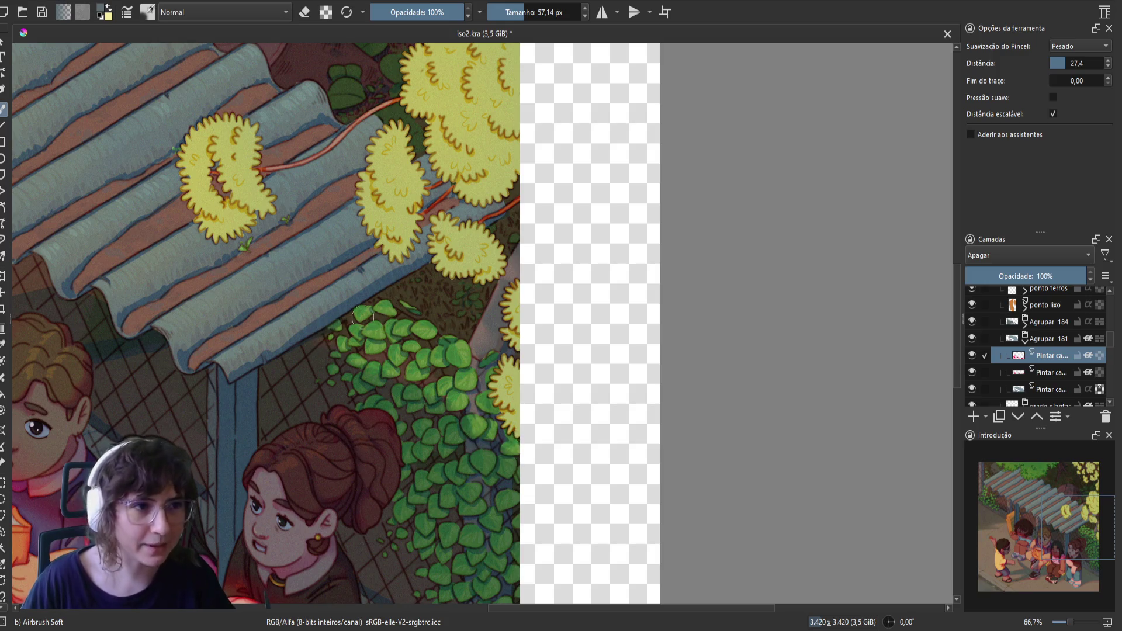
scroll(397, 421, down, 2)
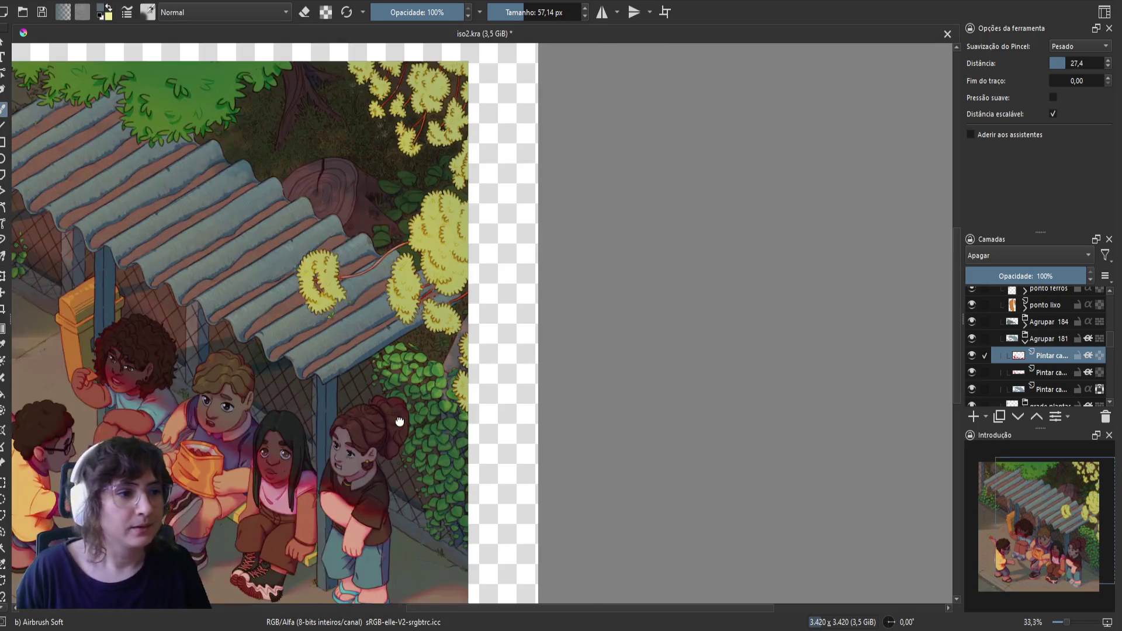
- Centre the illustration, compare it with Agrupar 181 hidden and shown twice, then save
drag(397, 421, 679, 433)
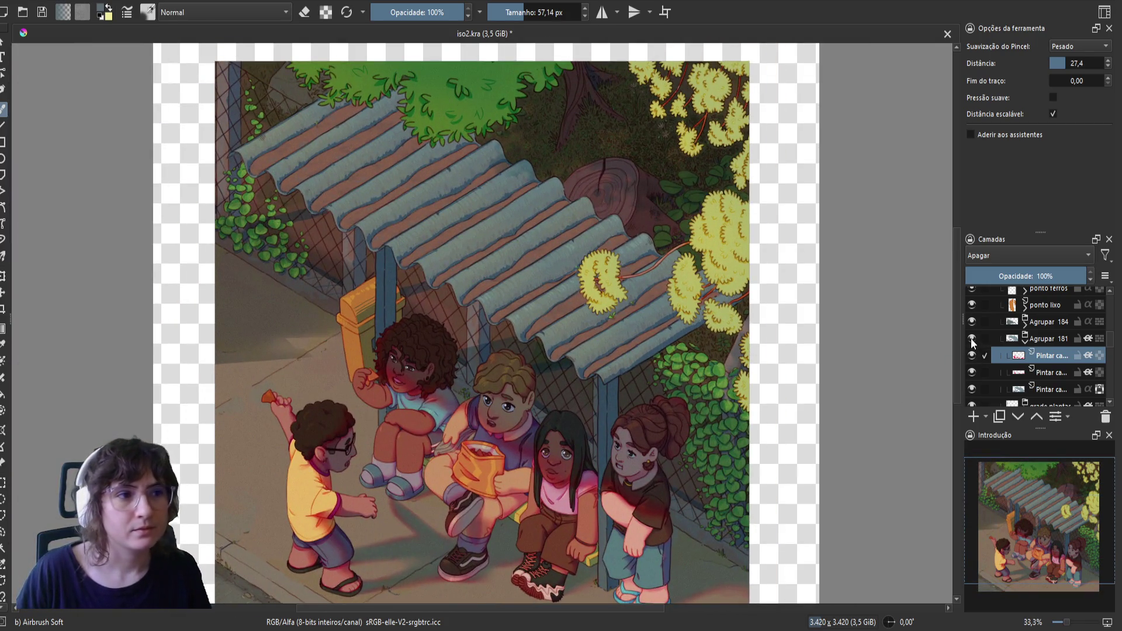
click(972, 339)
click(972, 339)
click(972, 338)
click(972, 339)
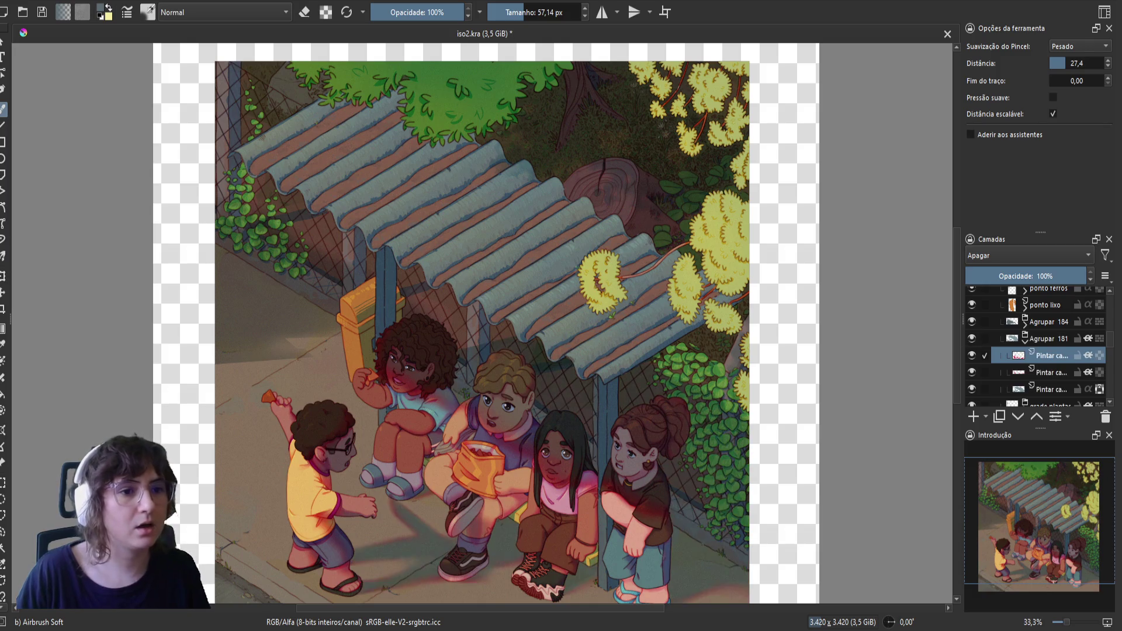
scroll(533, 374, up, 3)
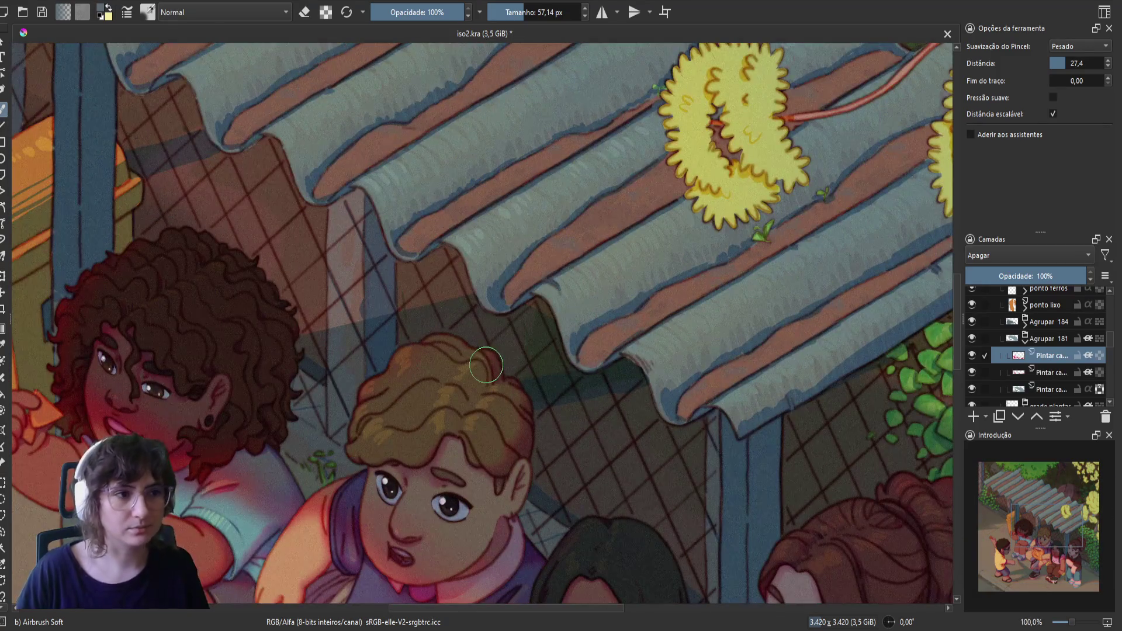
key(ctrl+s)
- On the mirrored view, lighten the fence-post shadow with a larger brush, save, and soften the fence corner
key(m)
key(bracketright)
key(bracketright)
key(bracketright)
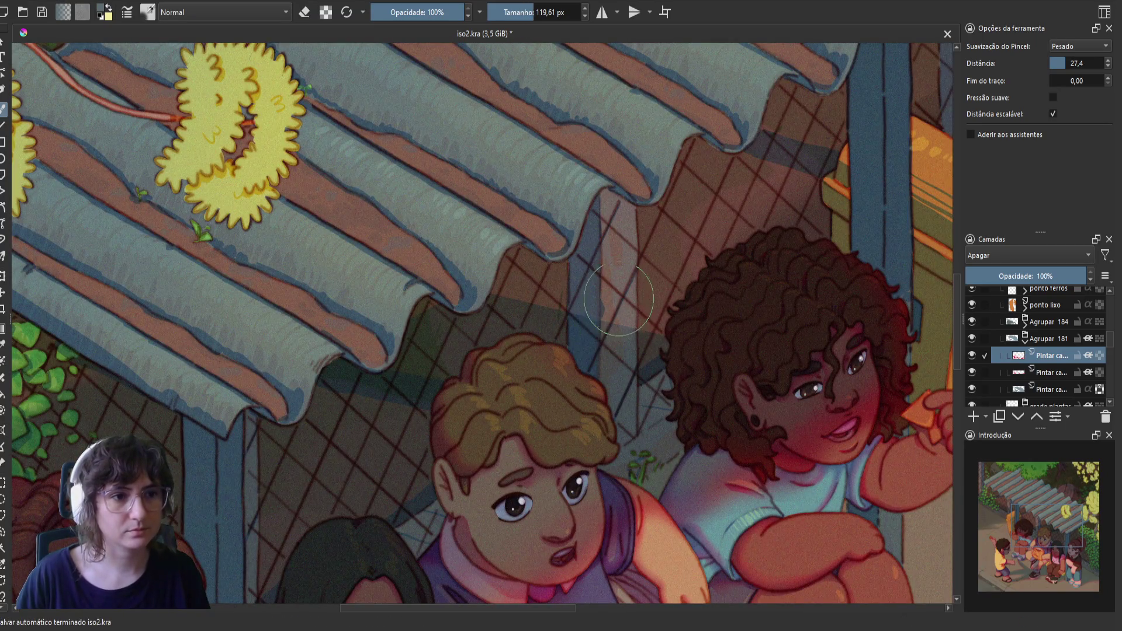
mouse_move(615, 328)
mouse_down()
mouse_move(590, 304)
mouse_move(597, 286)
mouse_up()
key(bracketleft)
key(bracketleft)
key(bracketleft)
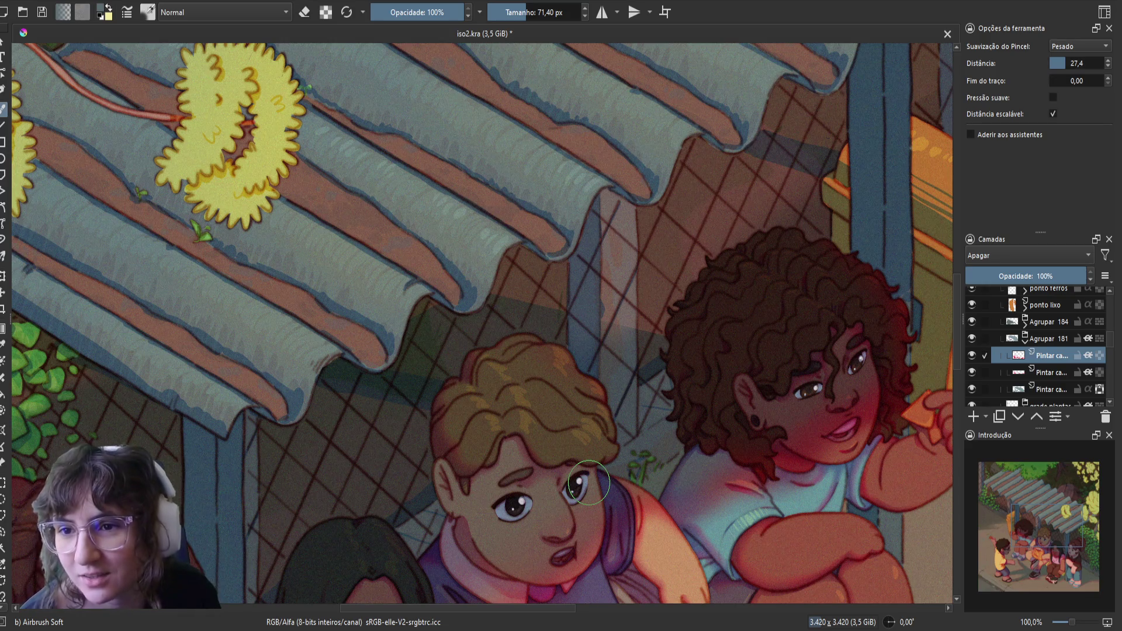
key(ctrl+s)
key(m)
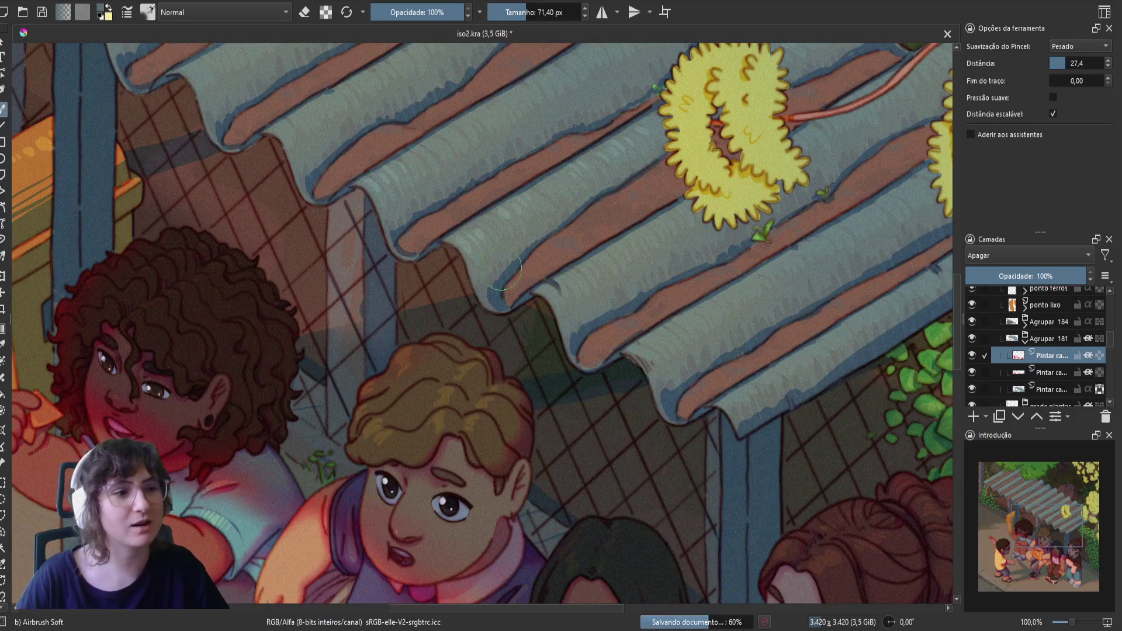
mouse_move(350, 298)
mouse_down()
mouse_move(359, 293)
mouse_move(288, 341)
mouse_move(263, 326)
mouse_move(245, 343)
mouse_move(312, 337)
mouse_move(268, 327)
mouse_move(318, 300)
mouse_move(278, 321)
mouse_move(283, 335)
mouse_up()
- Alternate erasing and painting to soften the fence-corner shadow above the blond boy's hair
key(e)
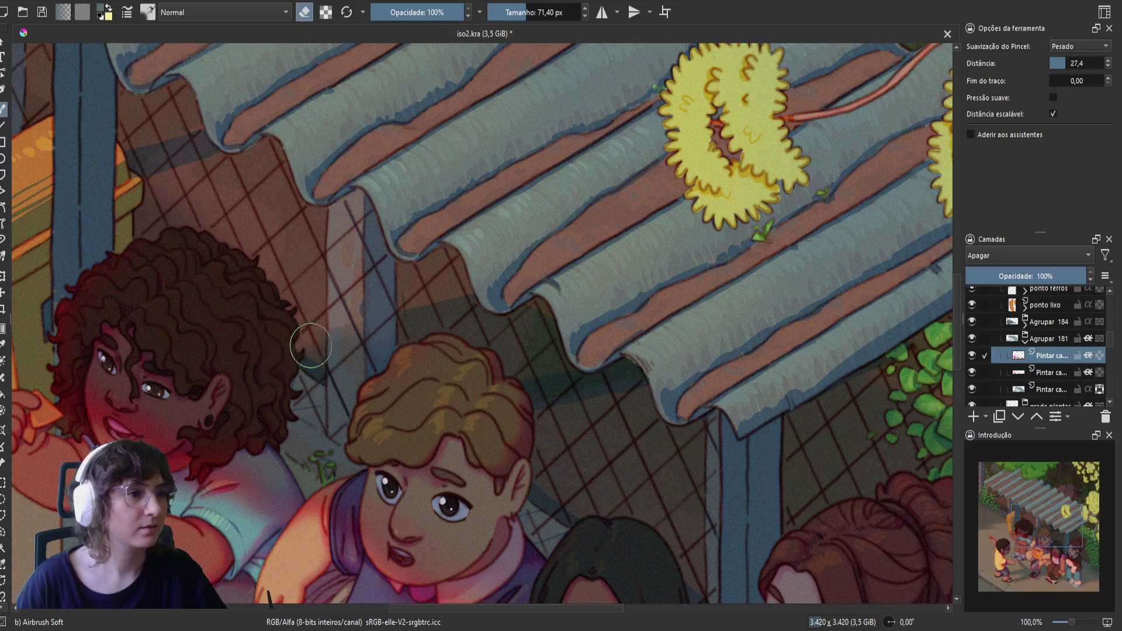
key(e)
key(e)
key(e)
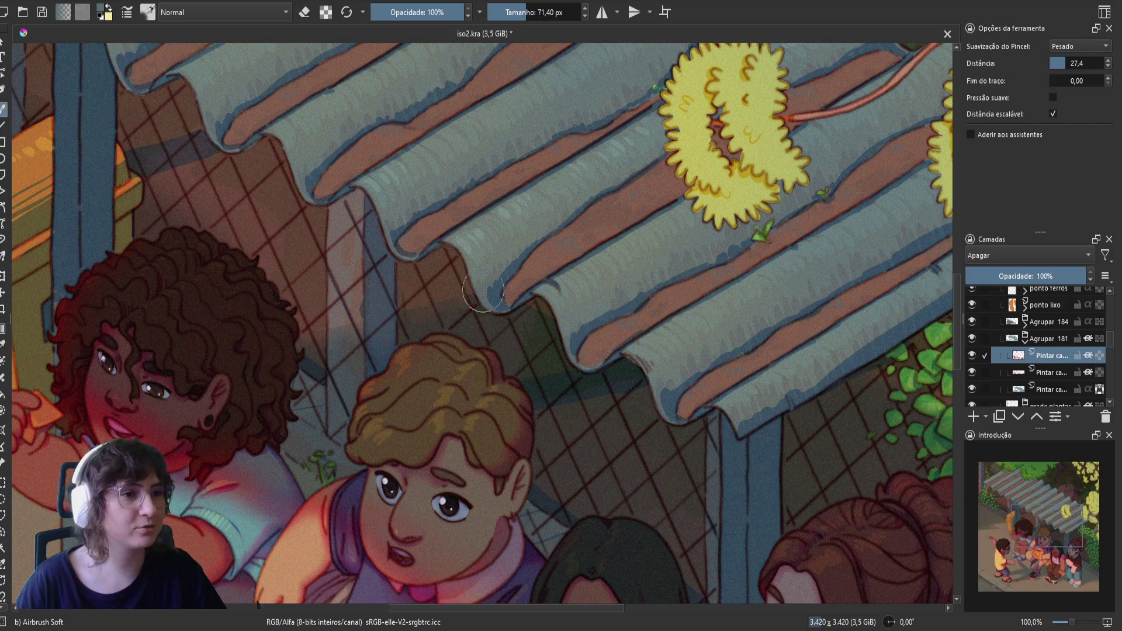
key(e)
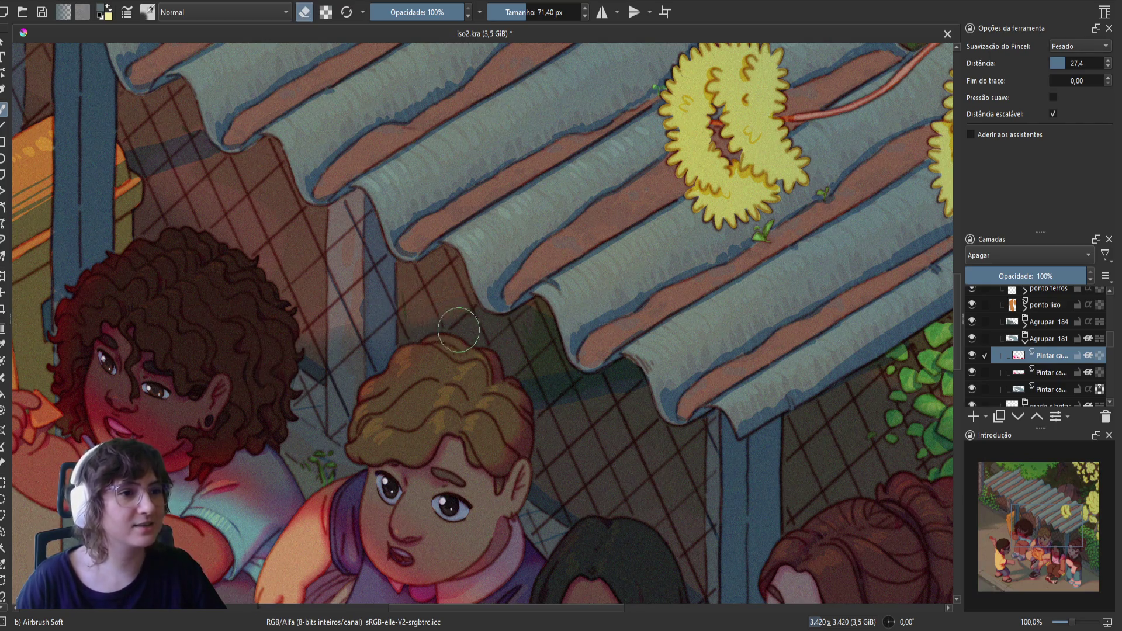
key(e)
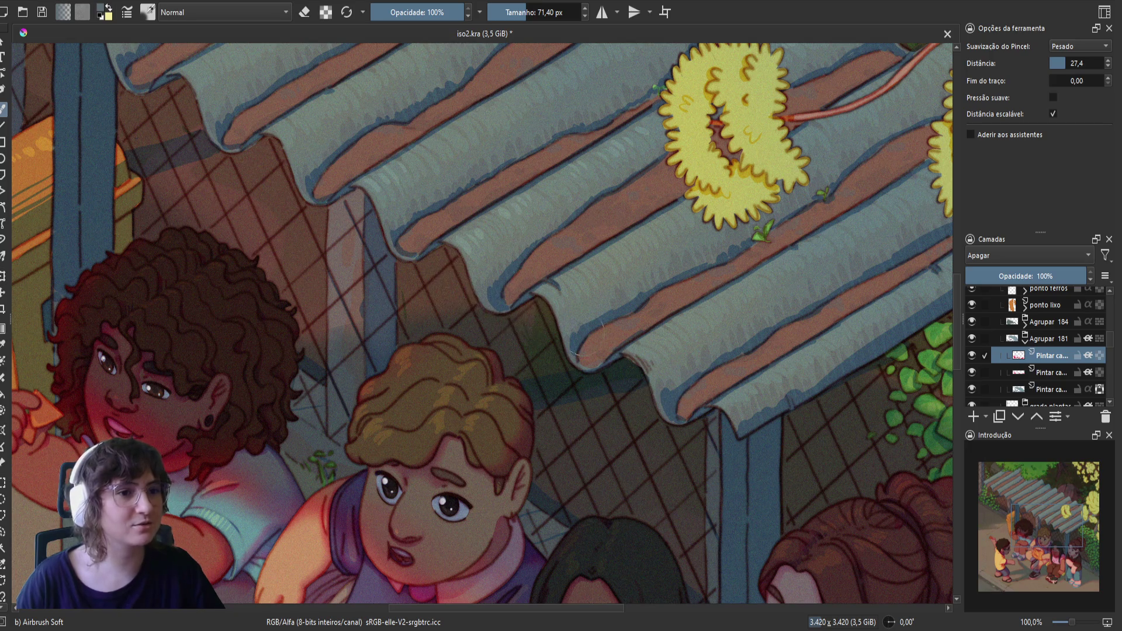
key(e)
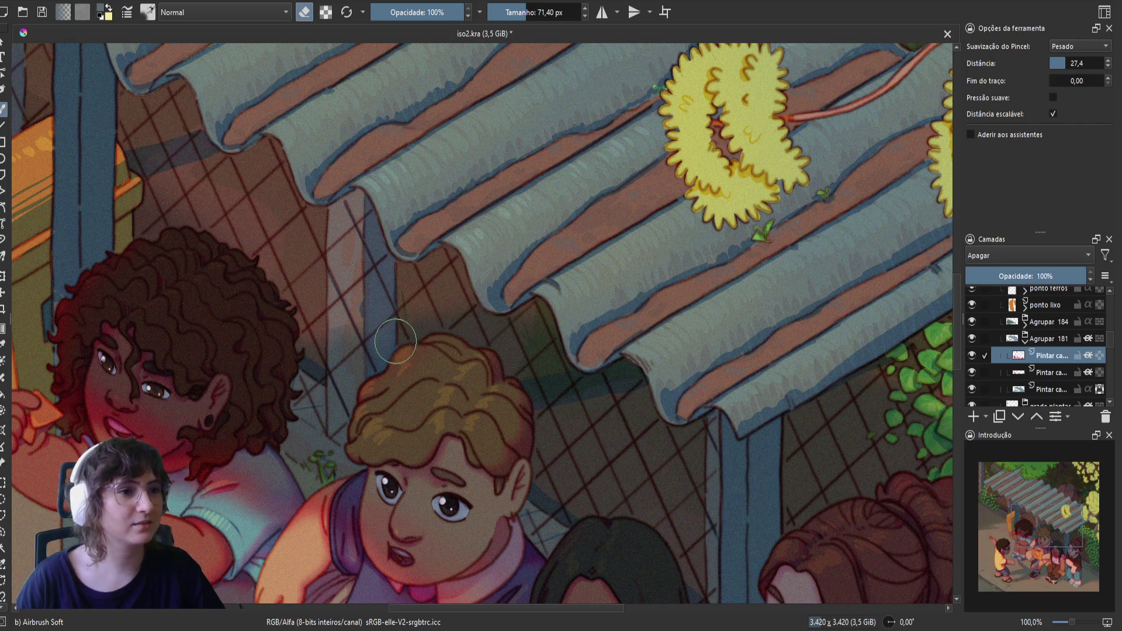
key(m)
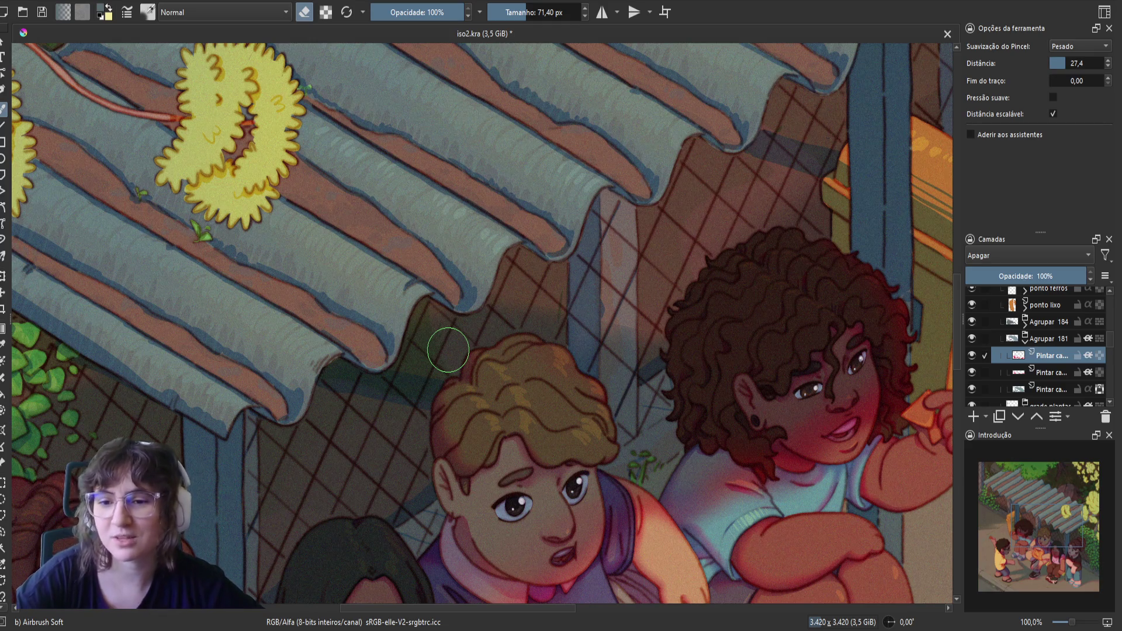
scroll(448, 349, down, 3)
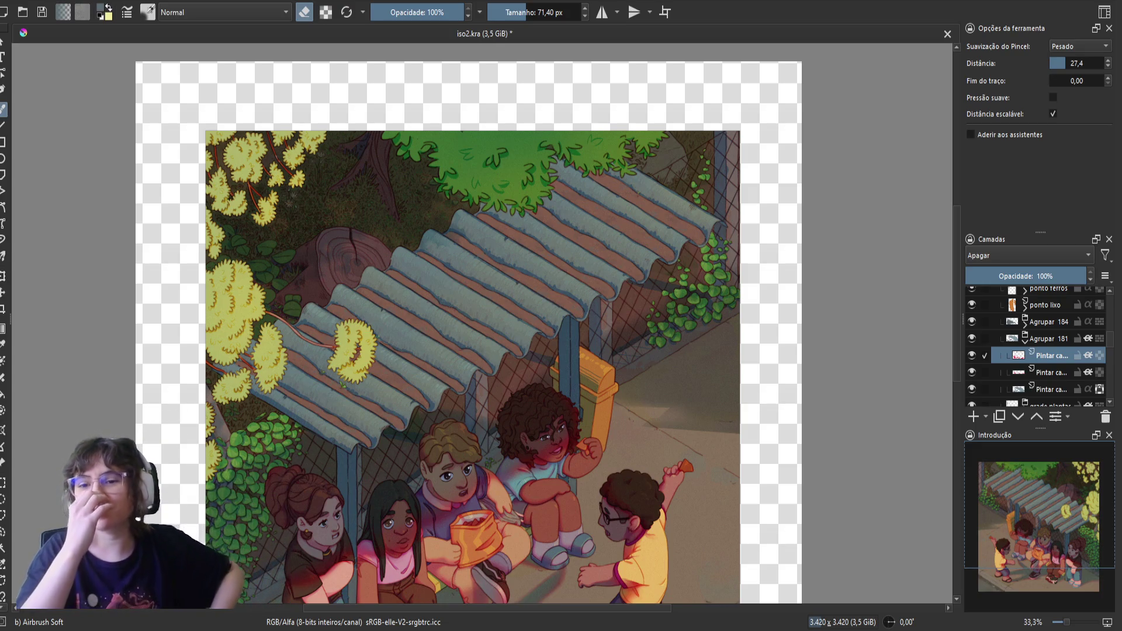
- Save iso2.kra with the softened shading around the children
key(ctrl+s)
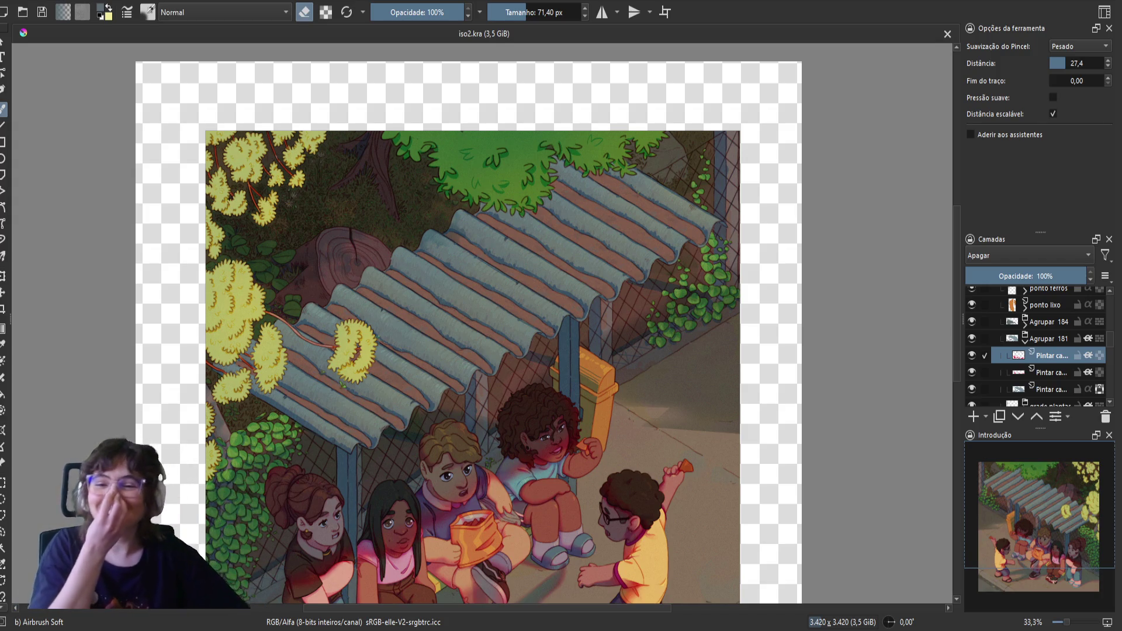
- Erase a small spot of shading near the seated children
drag(531, 463, 578, 405)
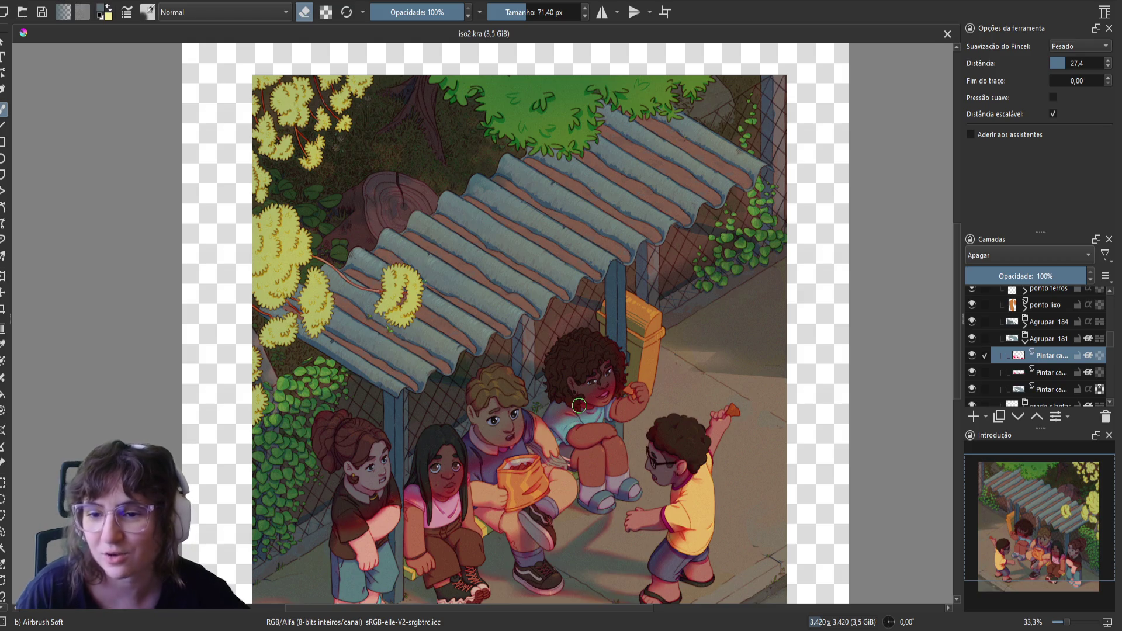
scroll(580, 405, left, 3)
scroll(579, 405, down, 1)
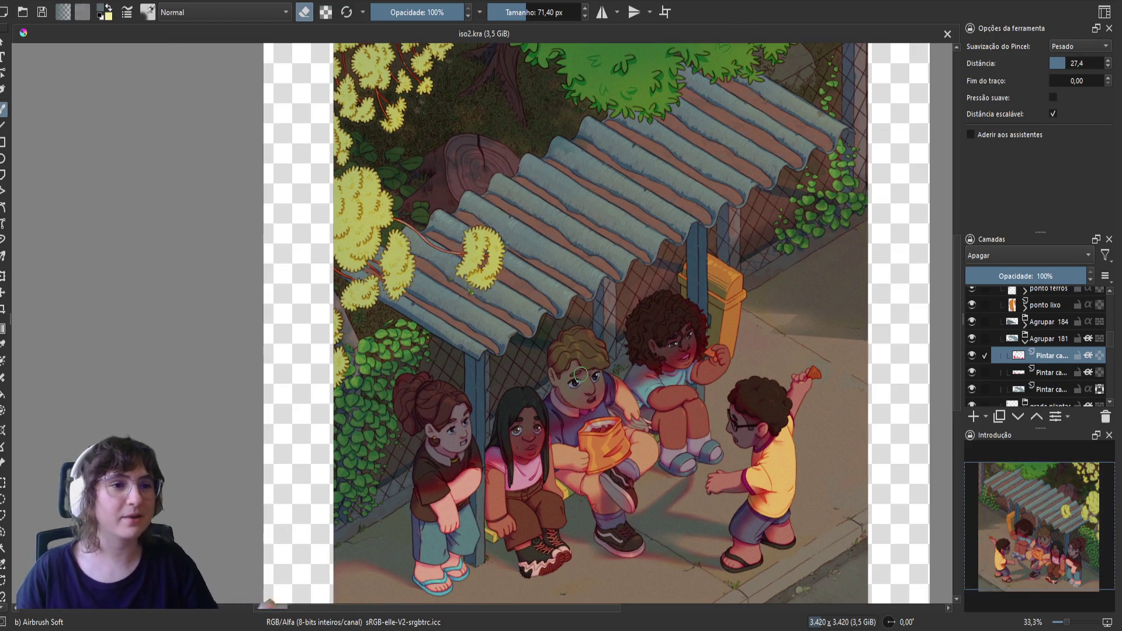
click(732, 255)
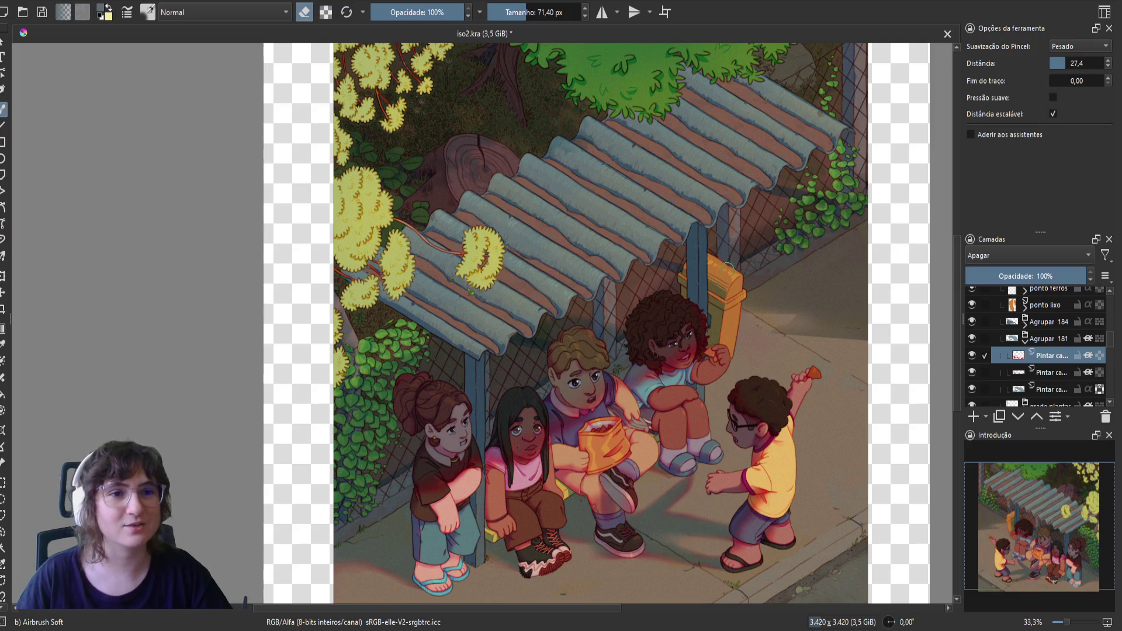
- Hide and show the Agrupar 181 group twice to compare the result
click(972, 339)
click(972, 339)
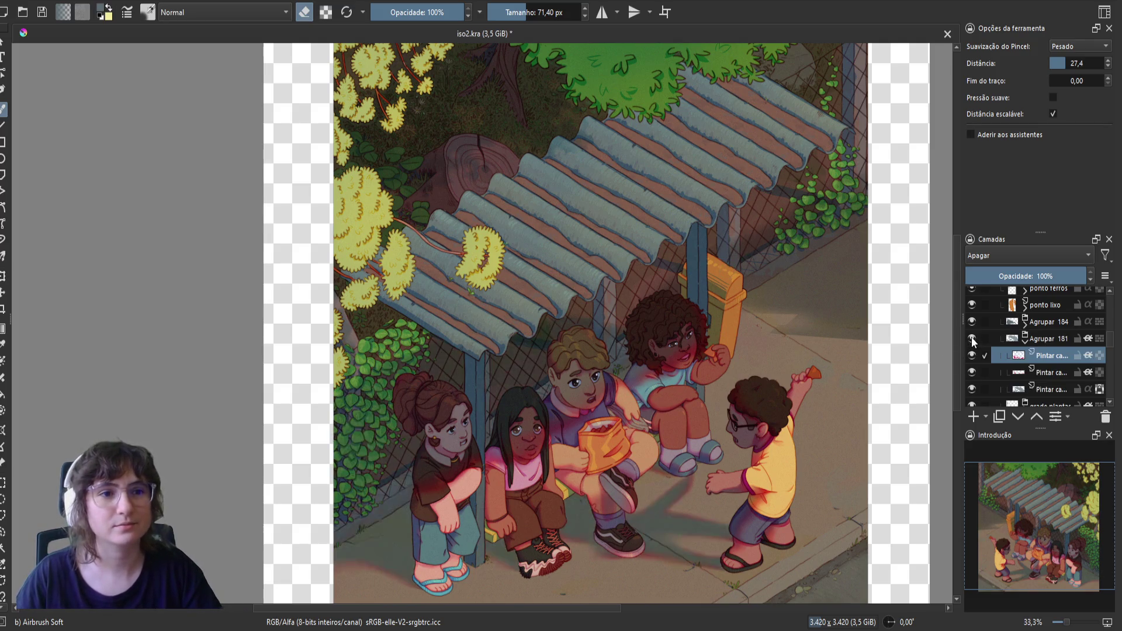
click(972, 339)
click(972, 339)
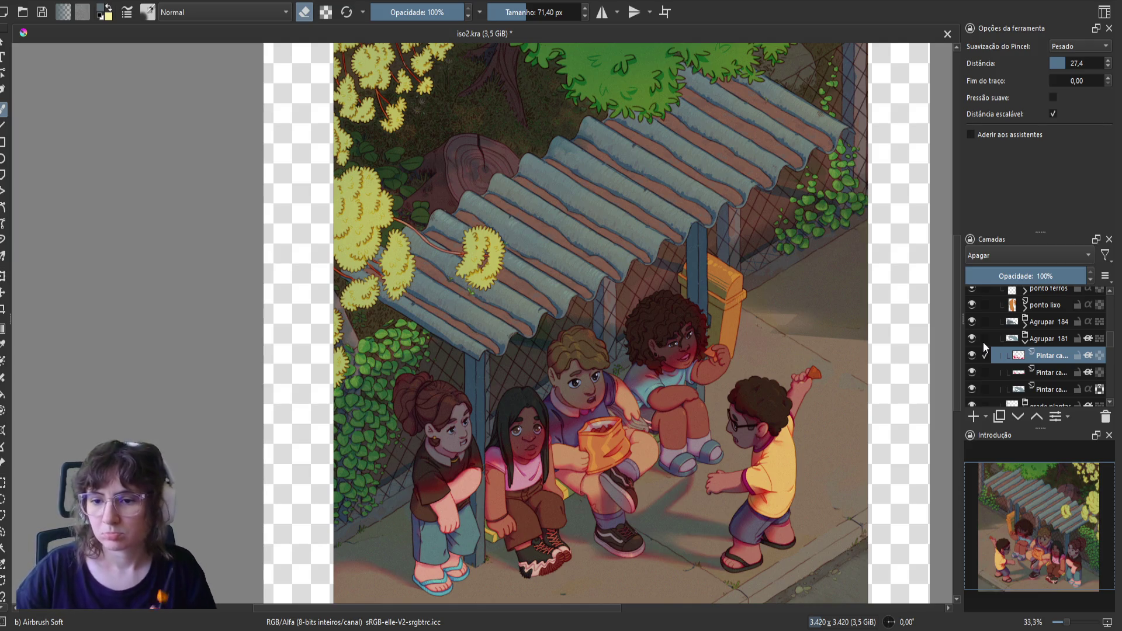
- Save iso2.kra, unmirror the canvas, and check the Agrupar 184 plants group off and on
key(ctrl+s)
key(m)
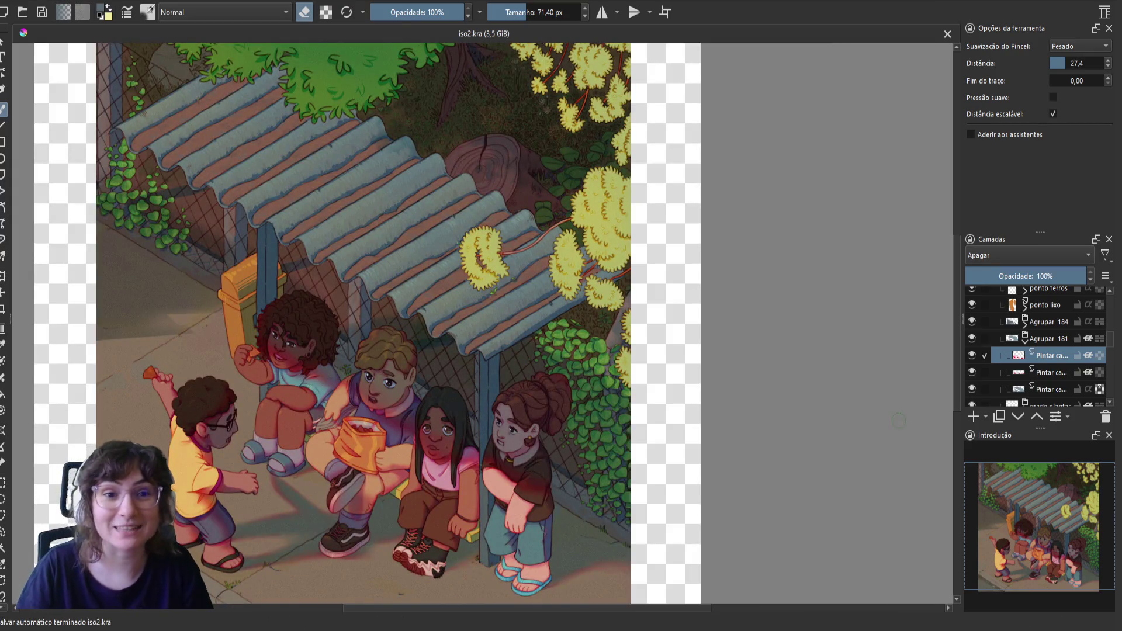
mouse_move(325, 386)
mouse_down()
mouse_move(454, 399)
mouse_move(477, 362)
mouse_up()
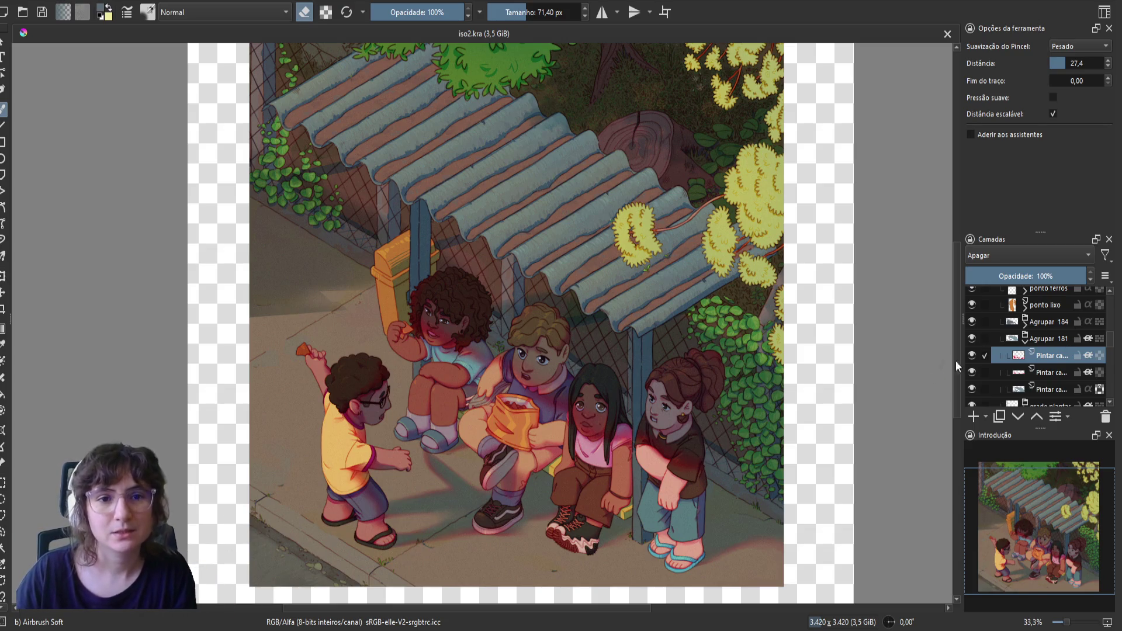
click(971, 322)
click(971, 322)
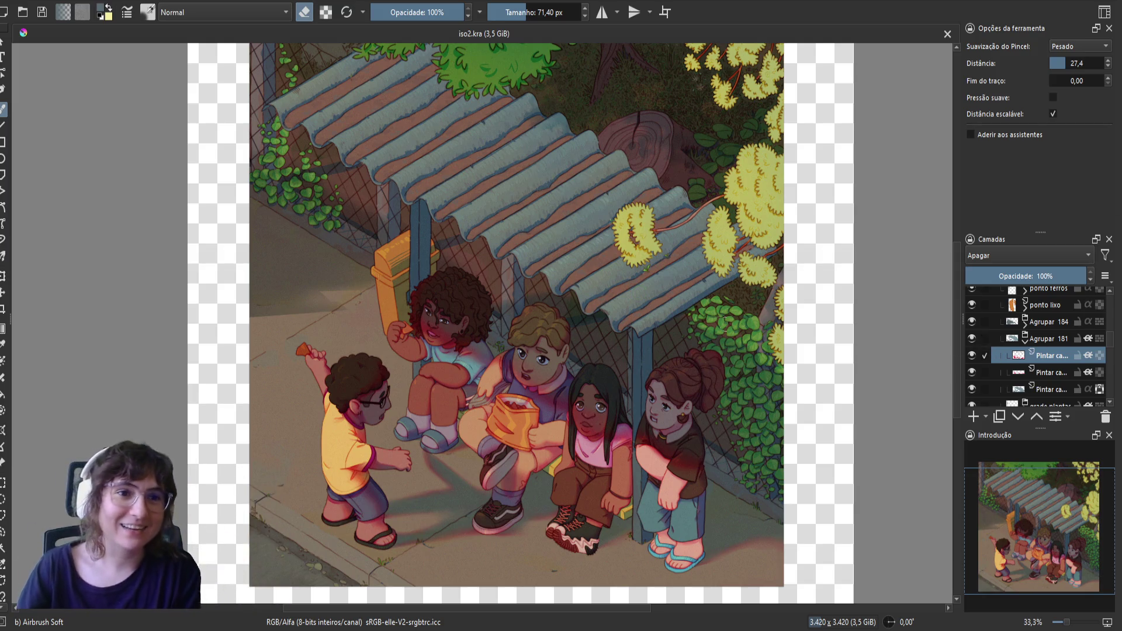
- Leave eraser mode, paint darker shading on the ivy leaves right of the shelter, and save
scroll(703, 341, up, 2)
scroll(878, 303, up, 1)
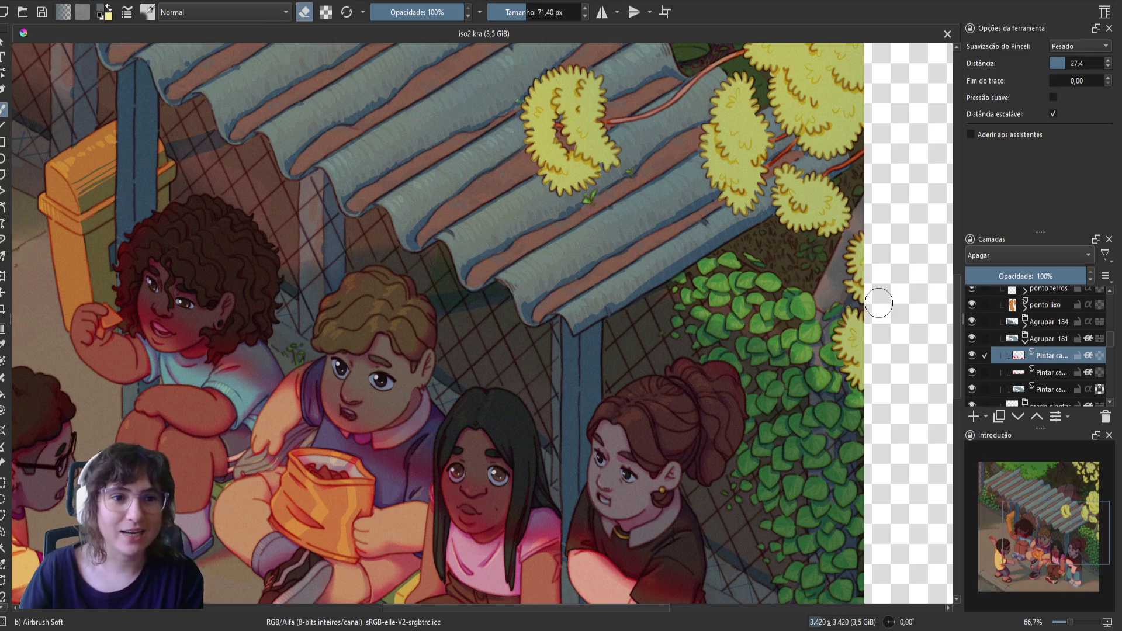
click(972, 339)
click(972, 338)
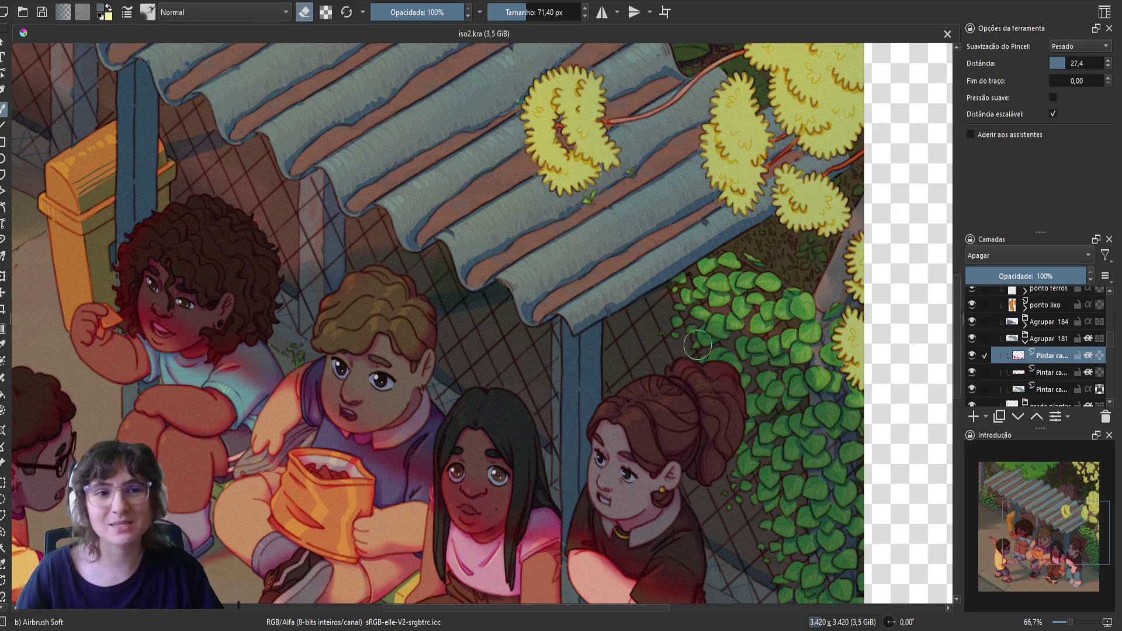
key(e)
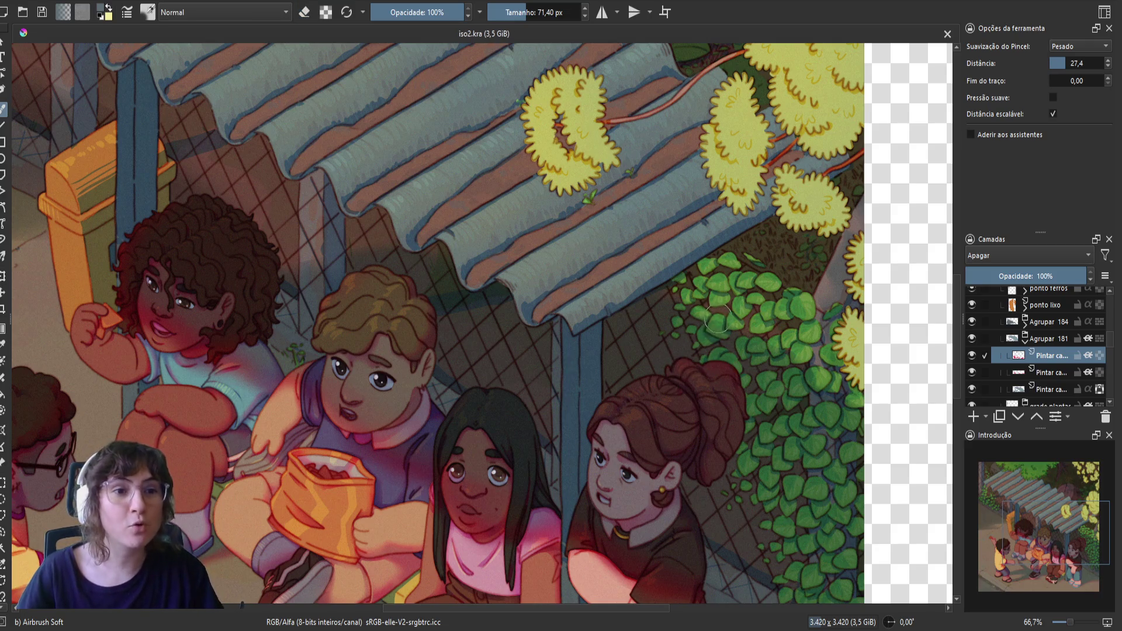
drag(715, 322, 722, 312)
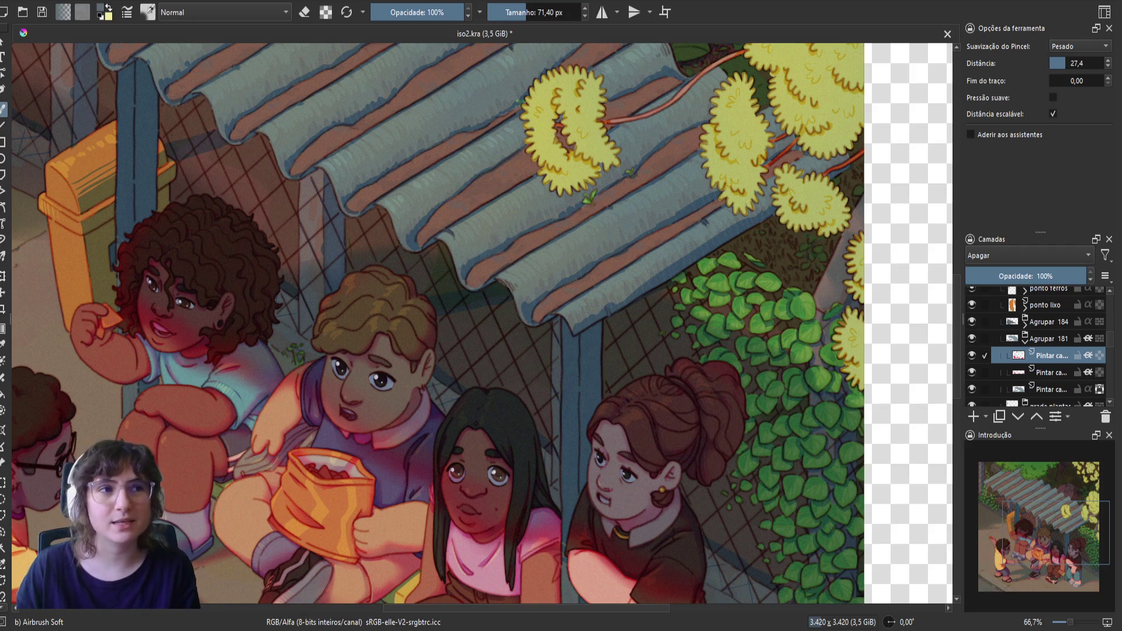
key(ctrl+s)
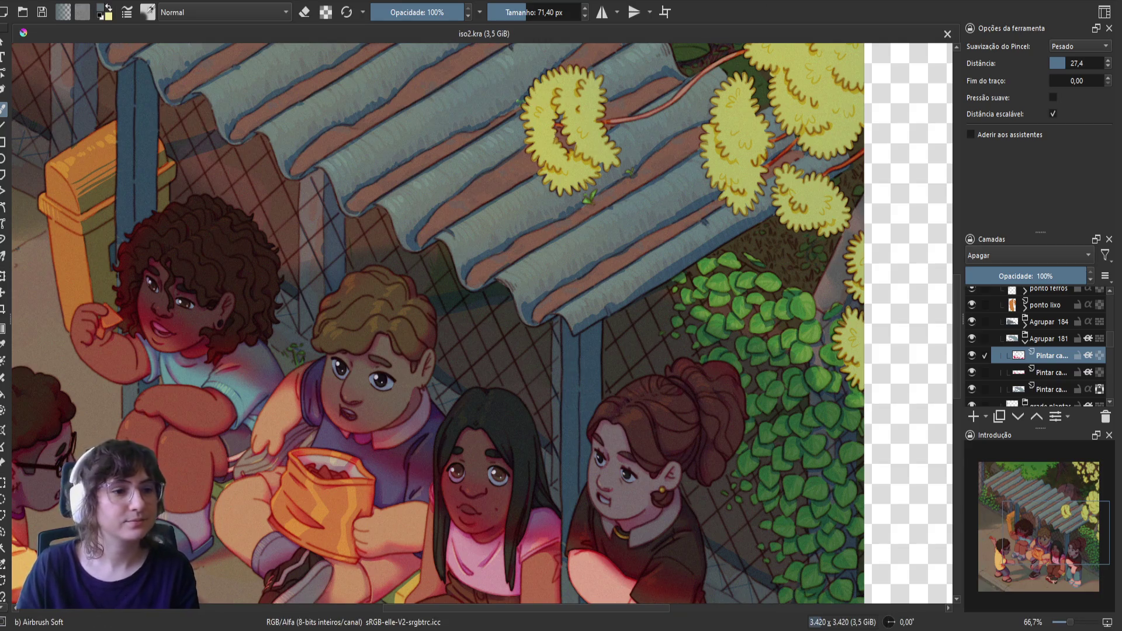
- Paint a small shading touch-up near the shelter's front roof post
scroll(402, 263, down, 2)
scroll(402, 263, up, 1)
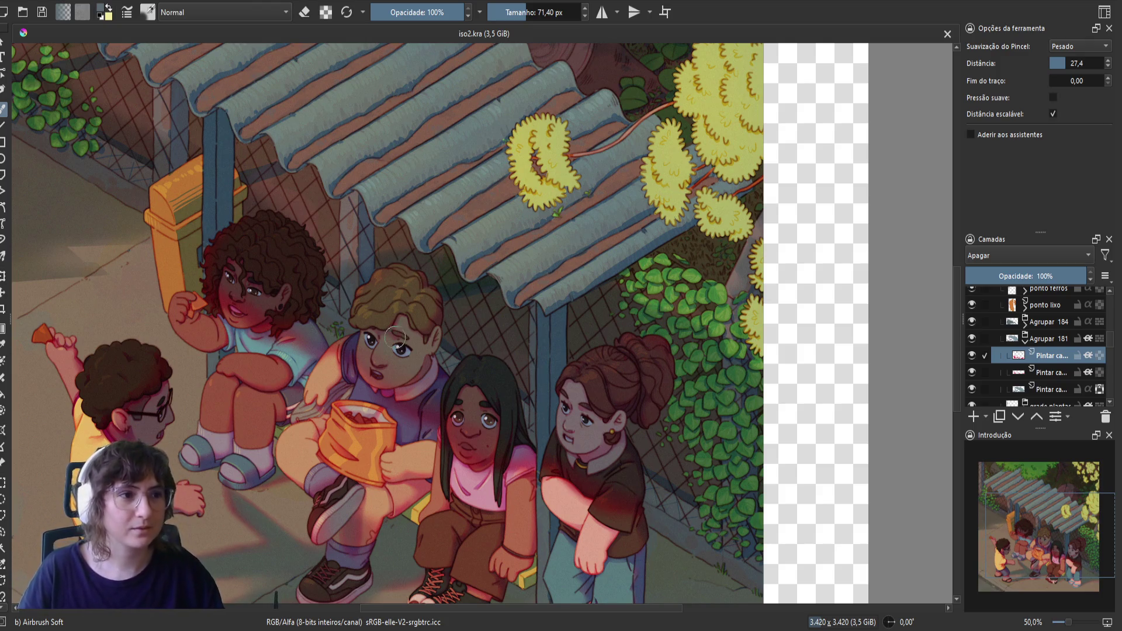
mouse_move(349, 239)
mouse_down()
mouse_move(343, 257)
mouse_move(365, 231)
mouse_move(406, 283)
mouse_up()
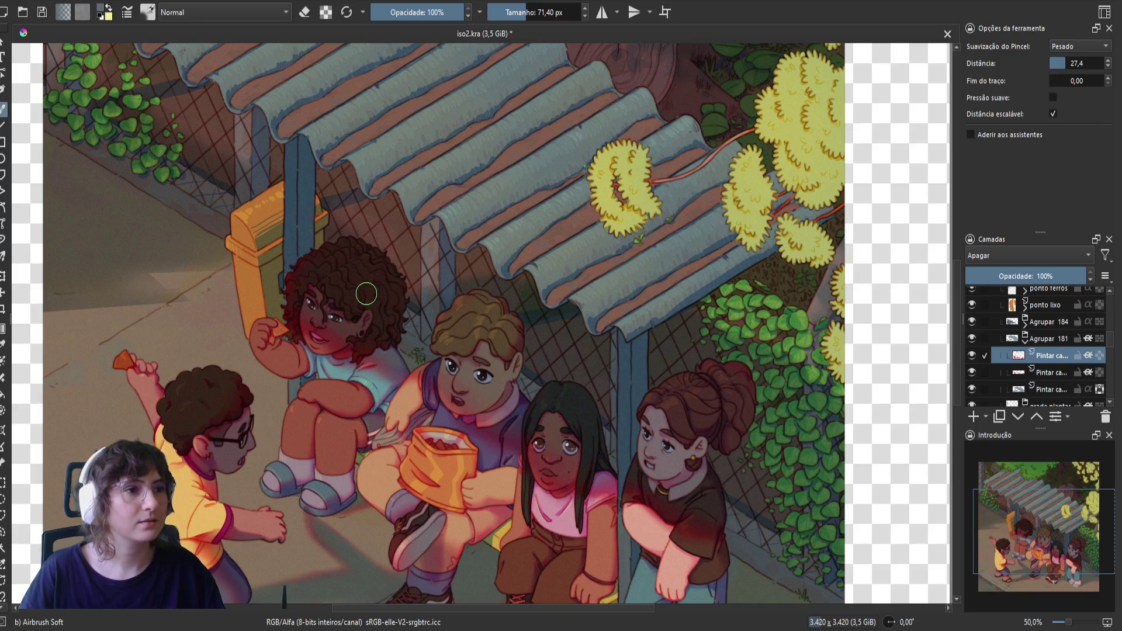
click(1025, 339)
click(971, 321)
click(971, 321)
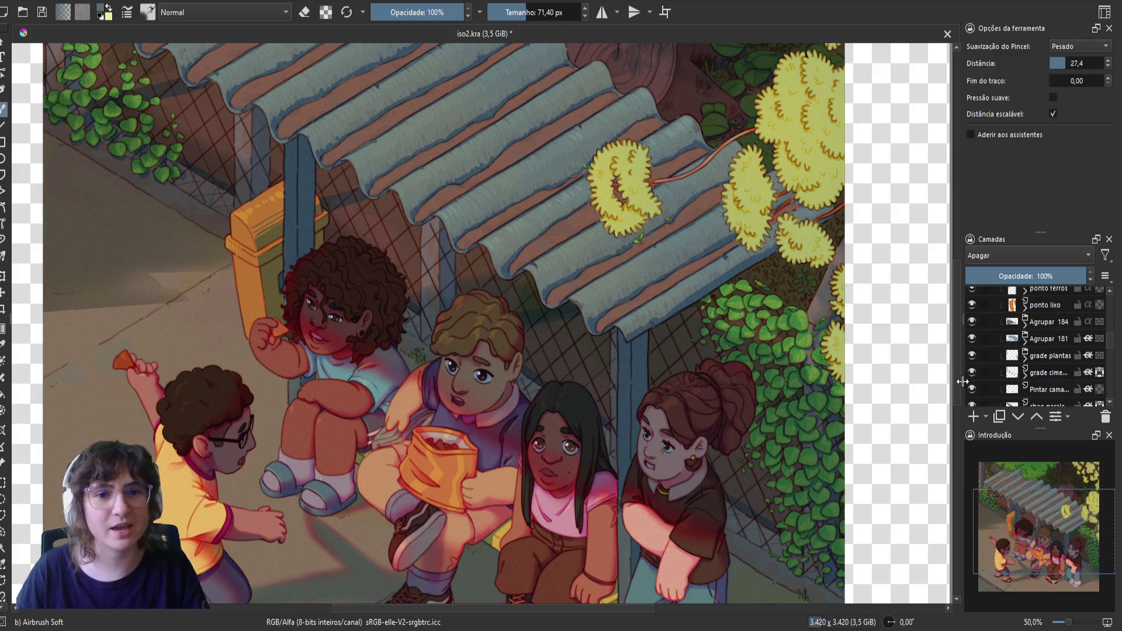
click(972, 372)
click(970, 370)
click(971, 370)
click(970, 371)
click(970, 339)
click(969, 338)
click(972, 388)
click(972, 388)
click(973, 370)
click(972, 372)
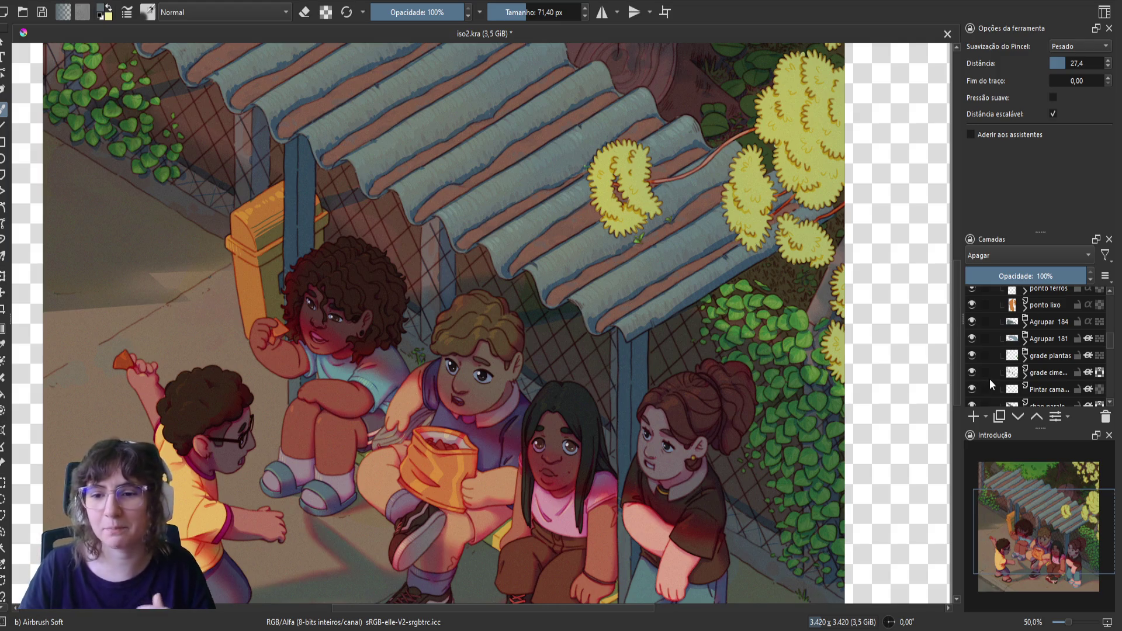
scroll(990, 378, down, 1)
click(972, 380)
click(972, 380)
click(970, 399)
click(970, 398)
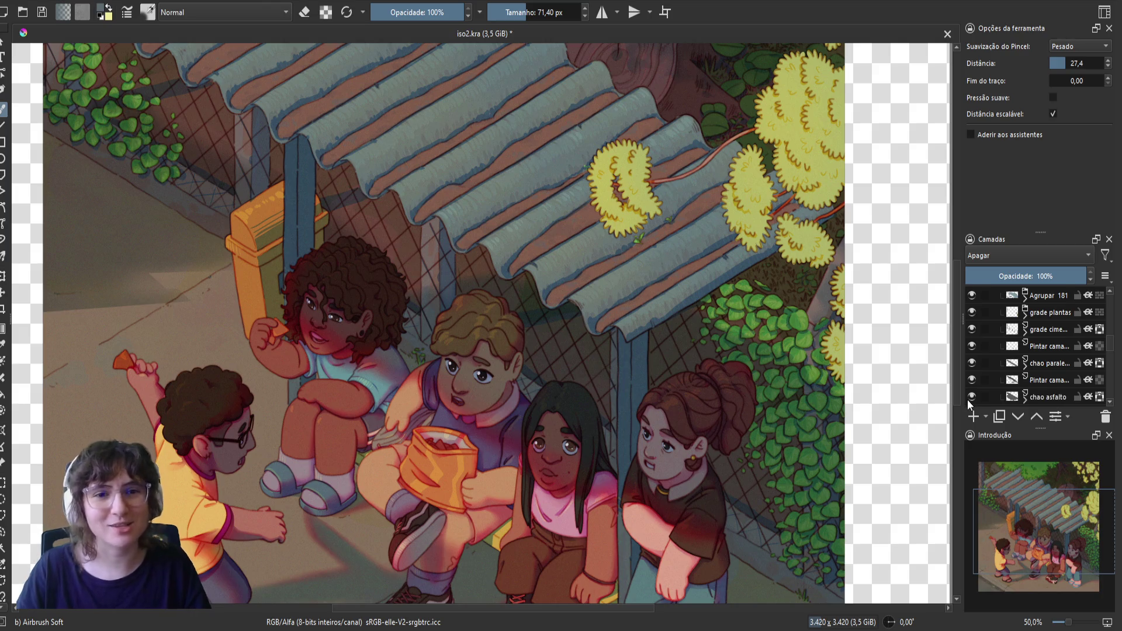
scroll(968, 402, down, 1)
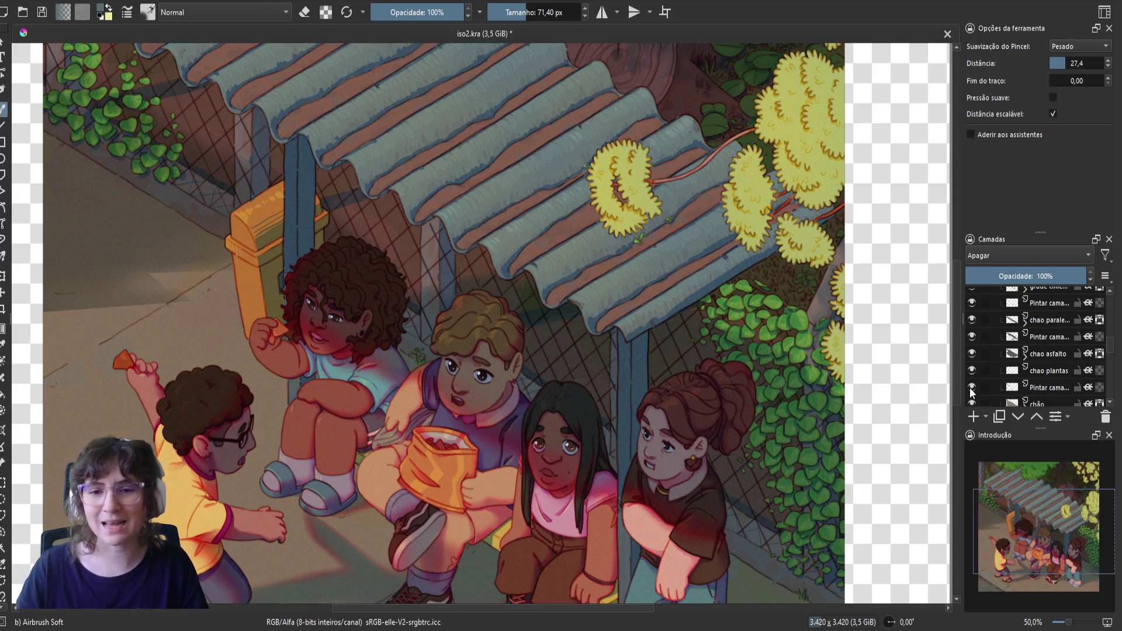
click(971, 388)
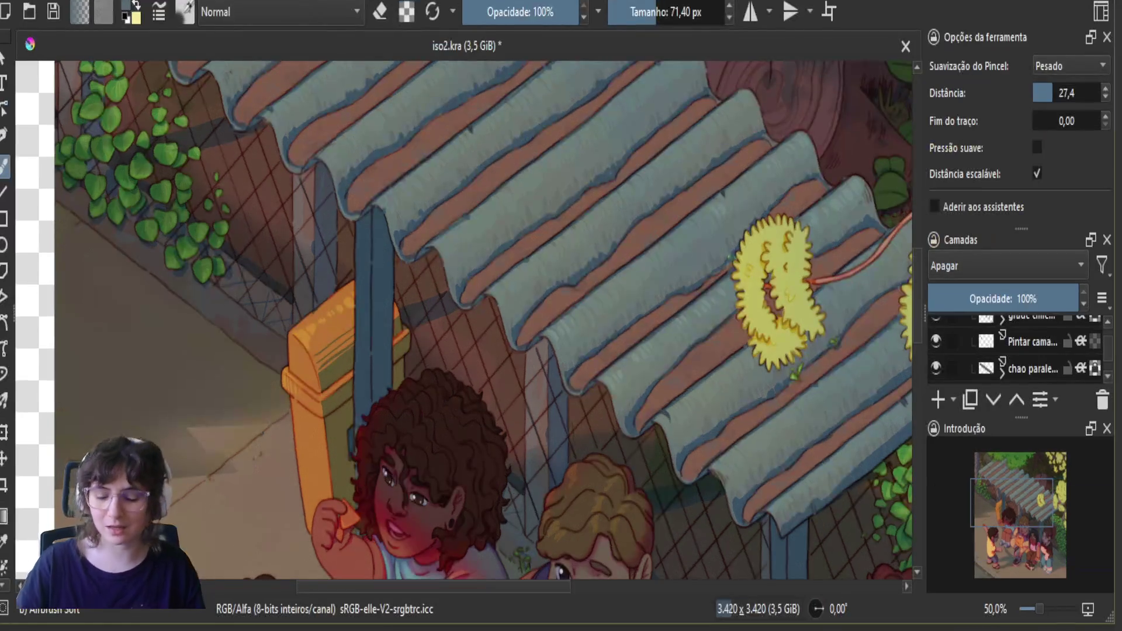
key(ctrl+s)
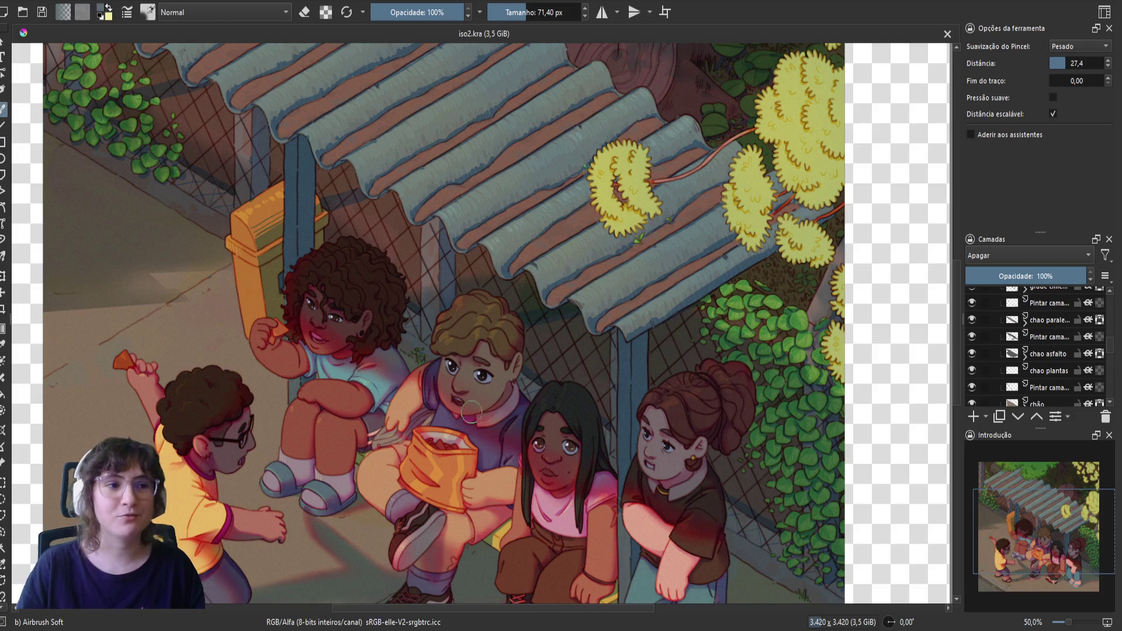
drag(406, 417, 444, 484)
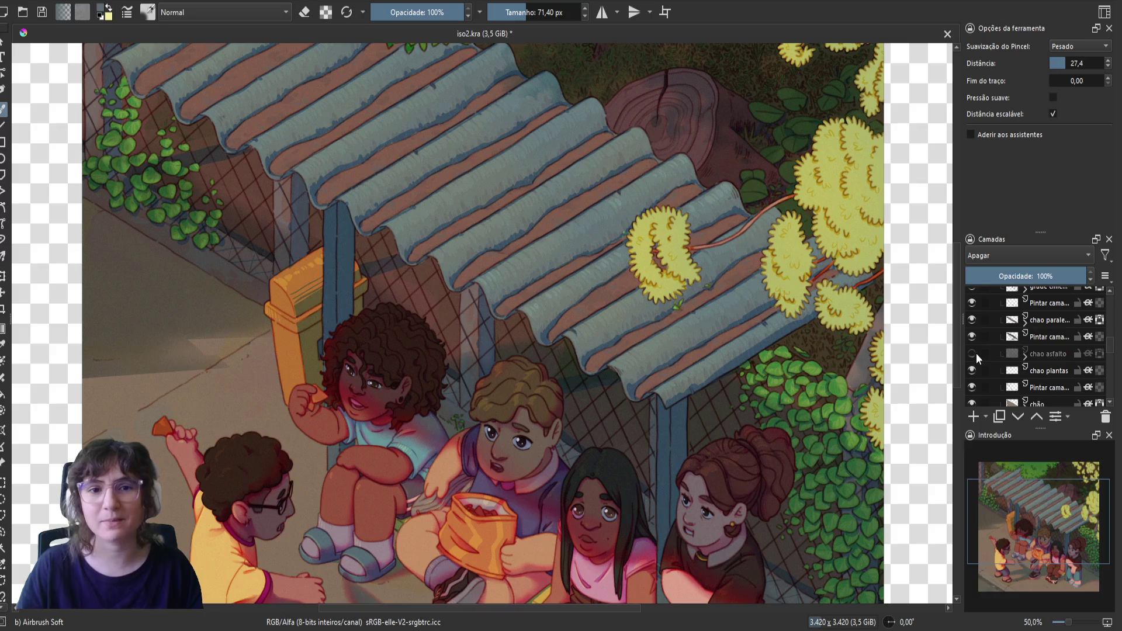
scroll(971, 348, down, 1)
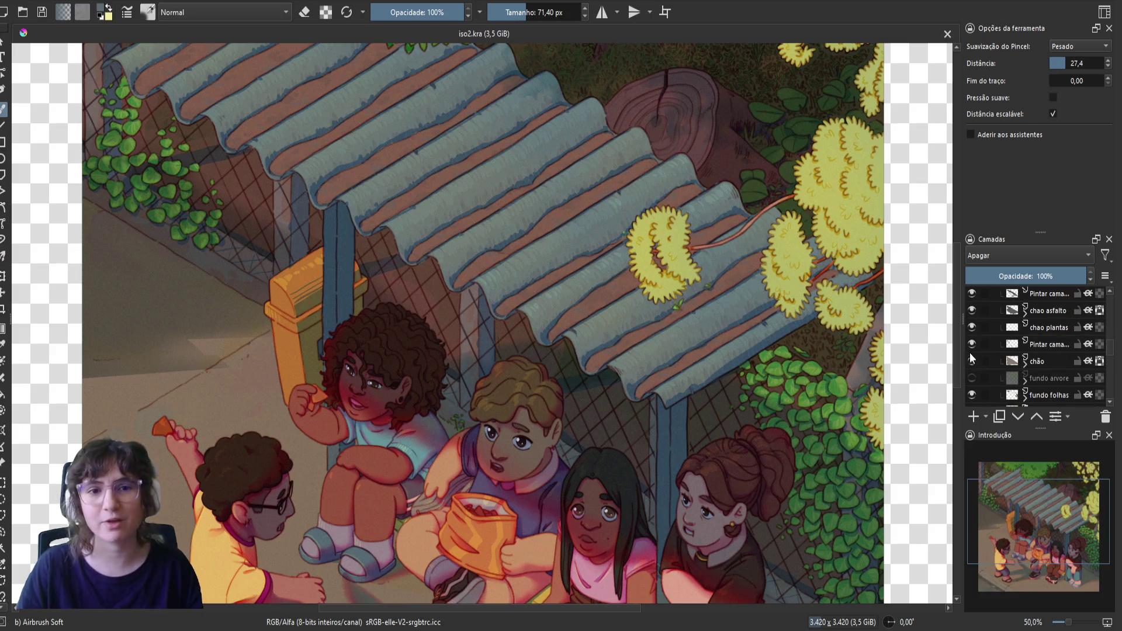
scroll(973, 362, down, 1)
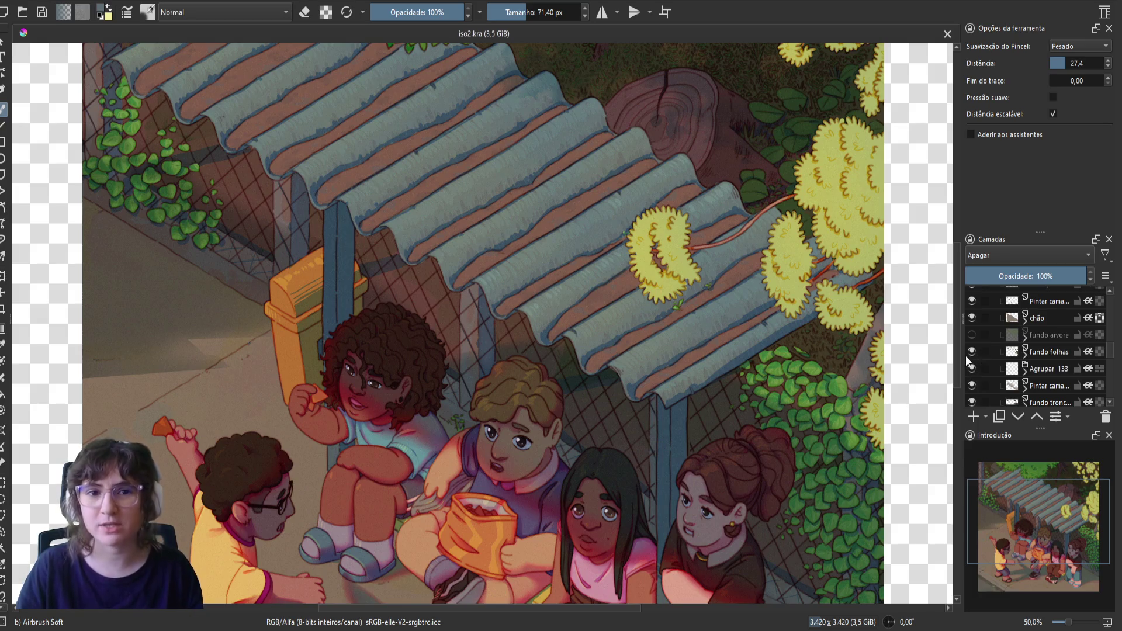
scroll(967, 353, up, 1)
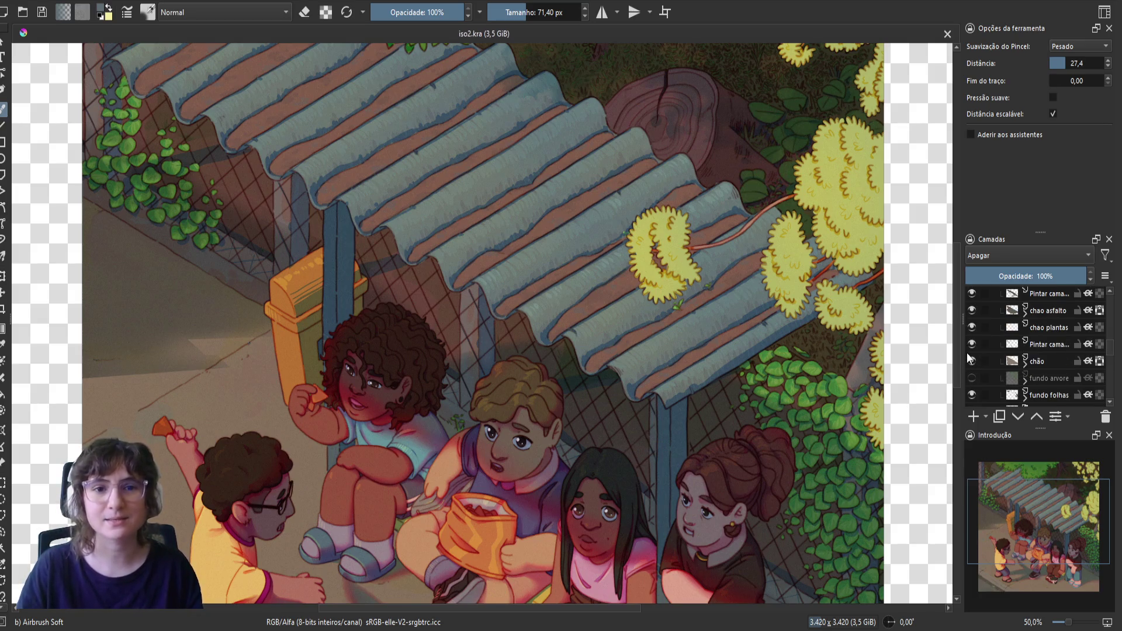
click(972, 293)
click(971, 294)
click(971, 327)
click(971, 327)
scroll(475, 316, up, 1)
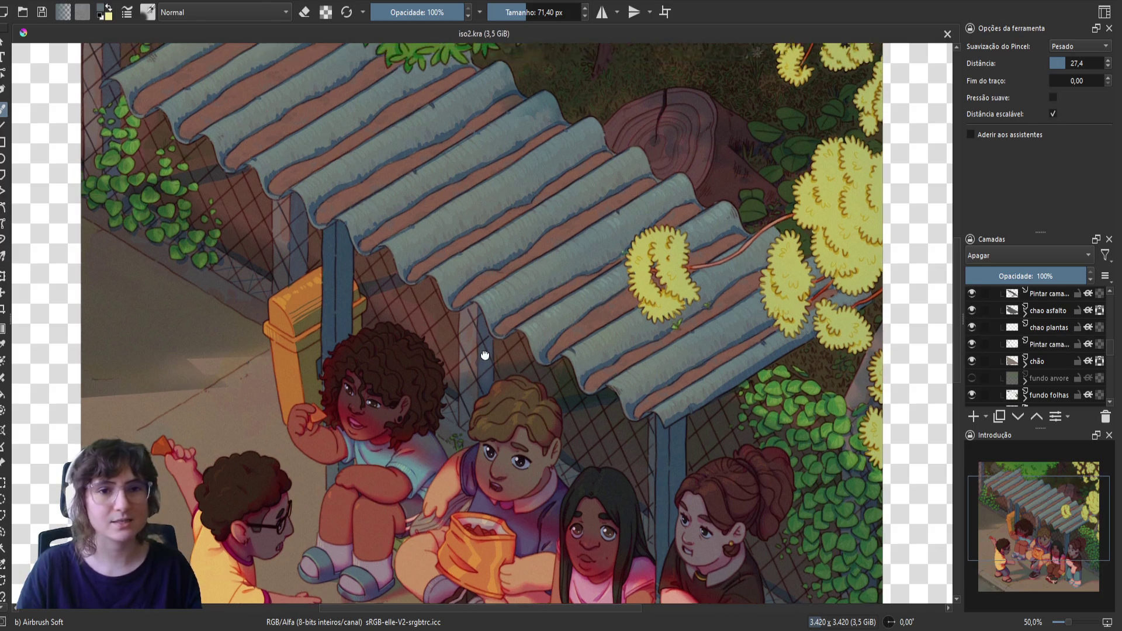
scroll(987, 331, up, 1)
click(969, 301)
click(969, 301)
click(970, 335)
click(970, 335)
scroll(969, 337, up, 1)
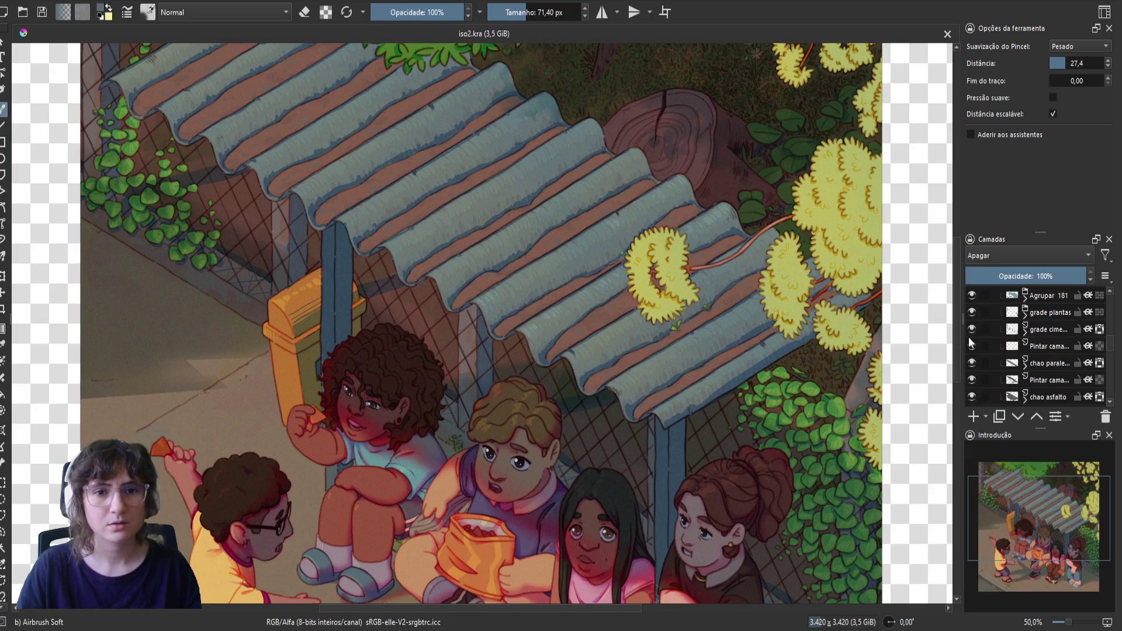
click(969, 311)
click(968, 310)
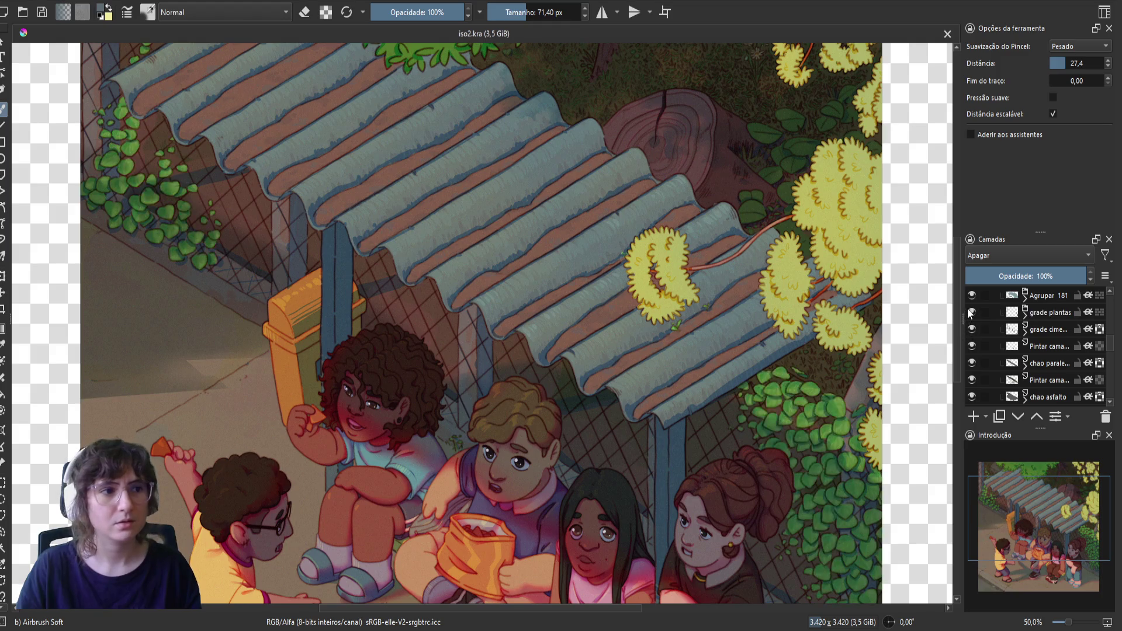
click(973, 346)
click(973, 346)
click(973, 346)
click(973, 346)
click(975, 363)
click(975, 363)
click(970, 381)
click(971, 380)
click(972, 391)
click(972, 392)
click(1049, 397)
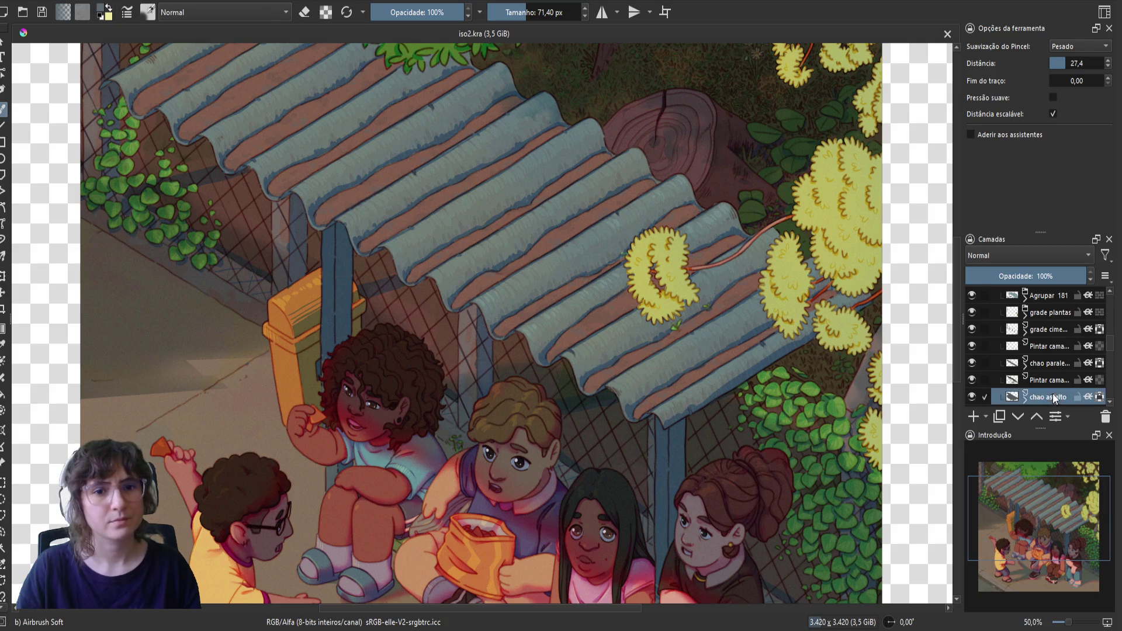
scroll(1028, 374, down, 1)
click(973, 389)
click(973, 390)
click(972, 372)
click(972, 373)
scroll(977, 377, down, 1)
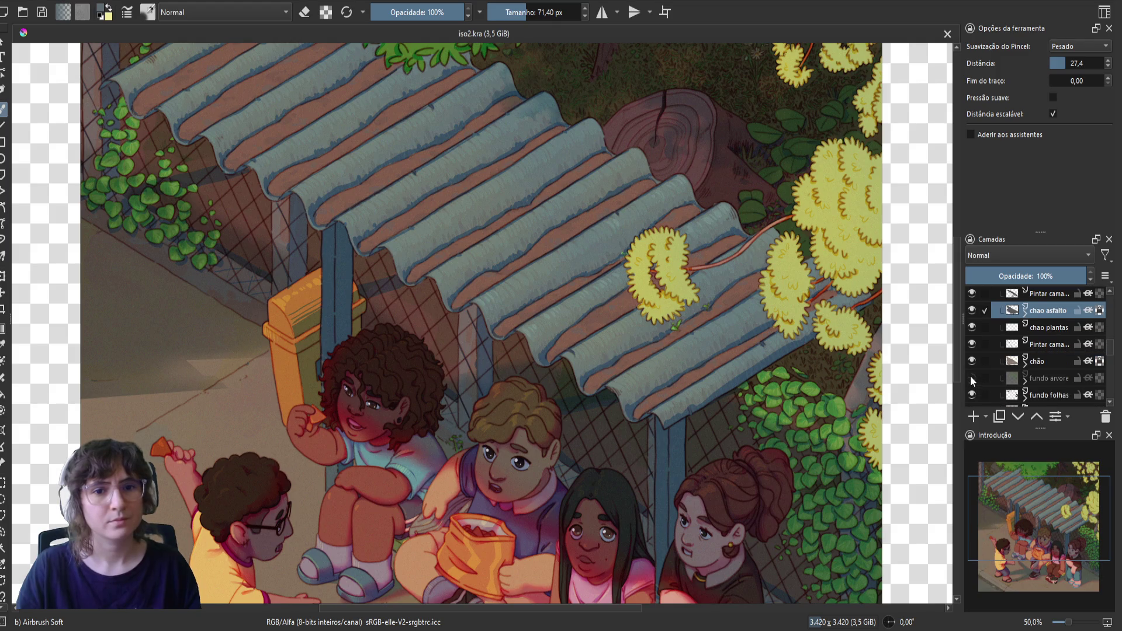
click(971, 391)
click(971, 392)
click(970, 392)
click(970, 392)
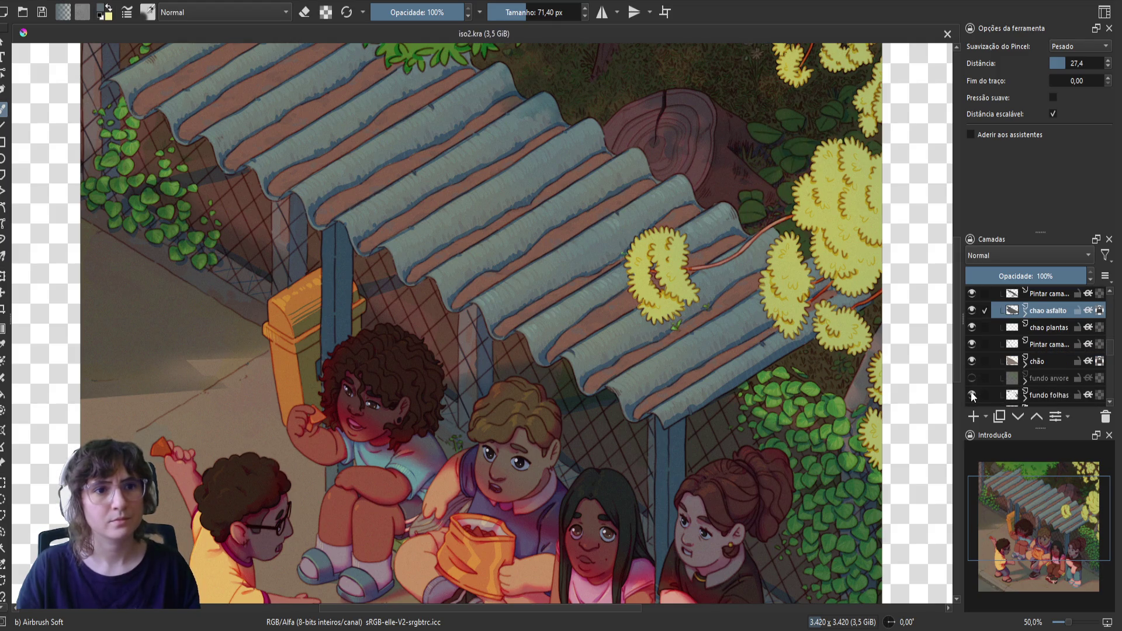
scroll(971, 392, down, 1)
click(973, 366)
click(973, 367)
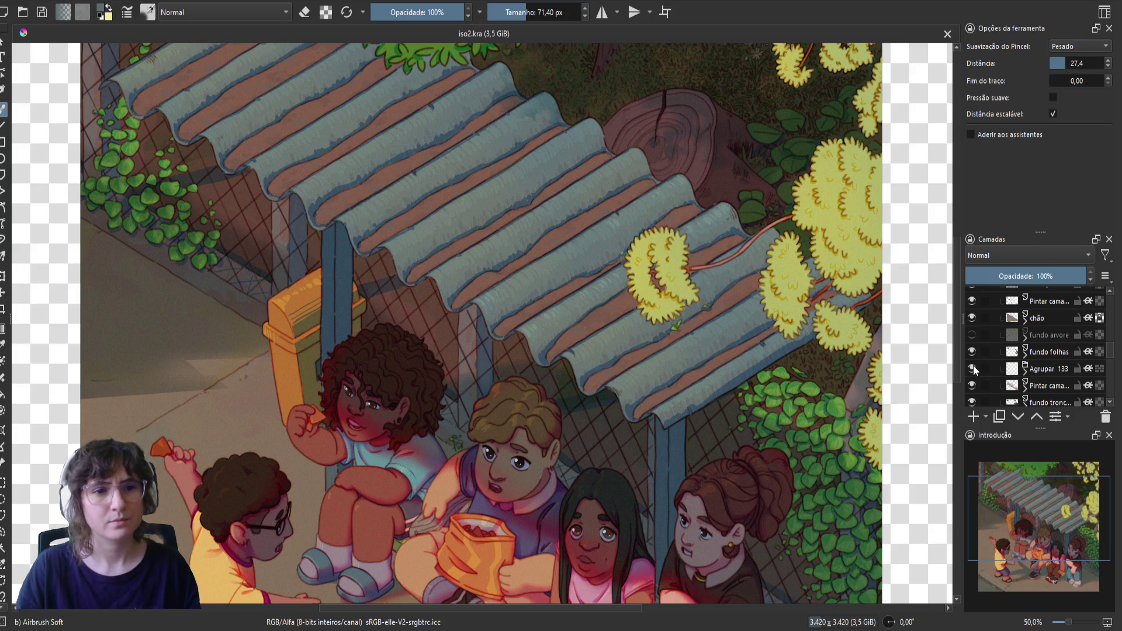
click(973, 385)
click(973, 385)
click(974, 385)
click(973, 385)
click(973, 384)
click(970, 399)
click(970, 399)
scroll(970, 397, up, 5)
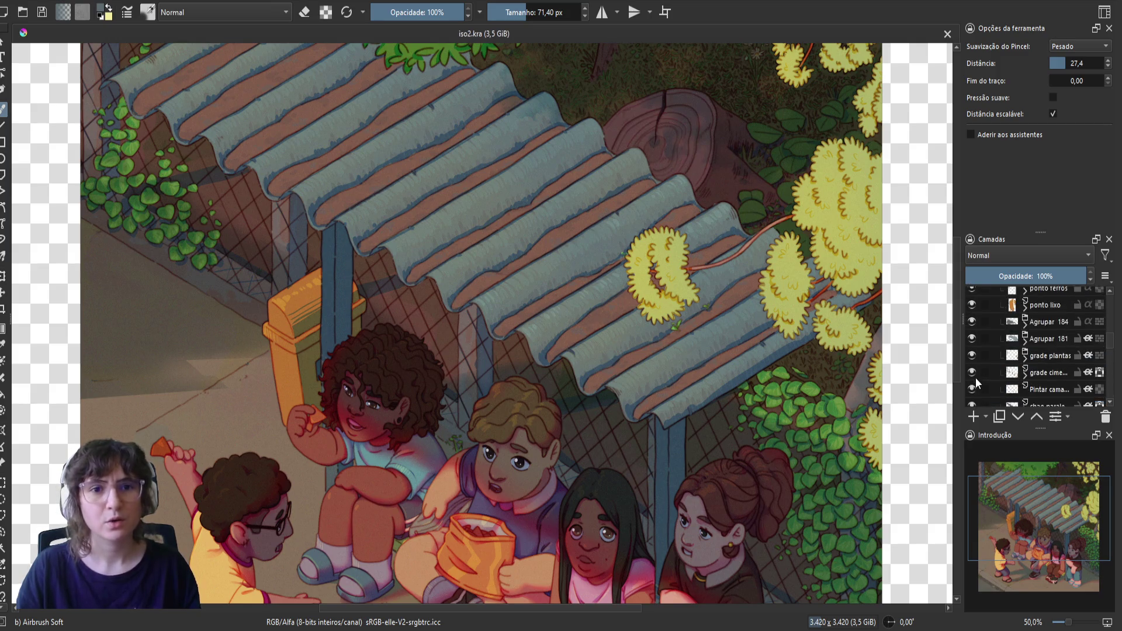
click(973, 332)
click(973, 332)
click(973, 314)
click(972, 330)
click(972, 330)
click(972, 366)
click(972, 366)
click(973, 382)
click(973, 383)
click(971, 398)
click(970, 398)
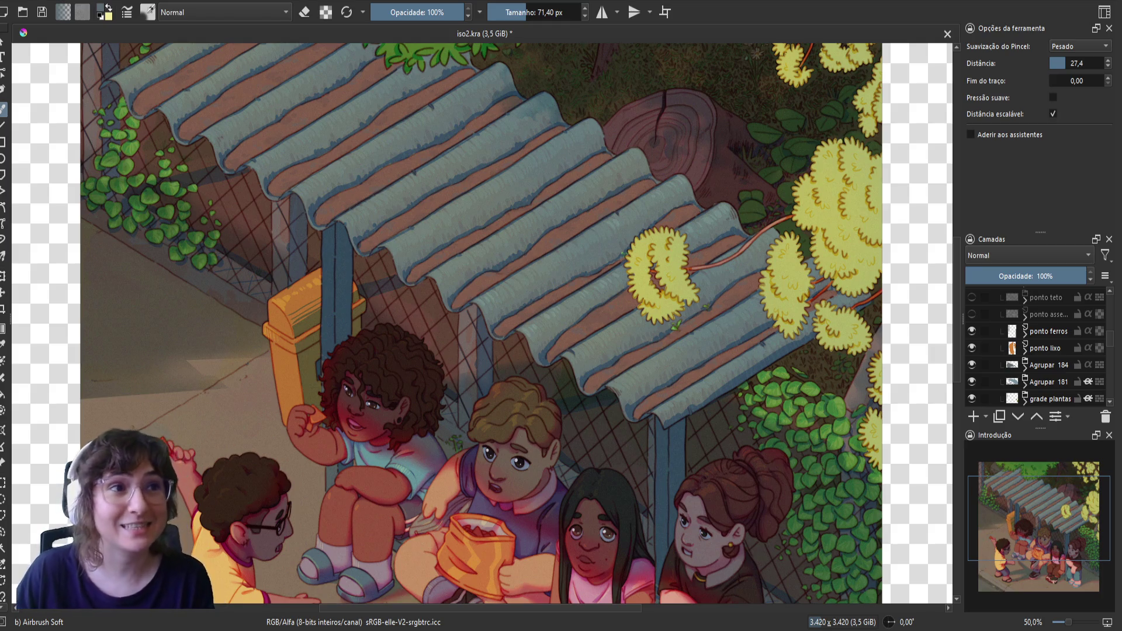
- Save iso2.kra, then zoom out to 33.3% and centre the whole shelter scene
key(ctrl+s)
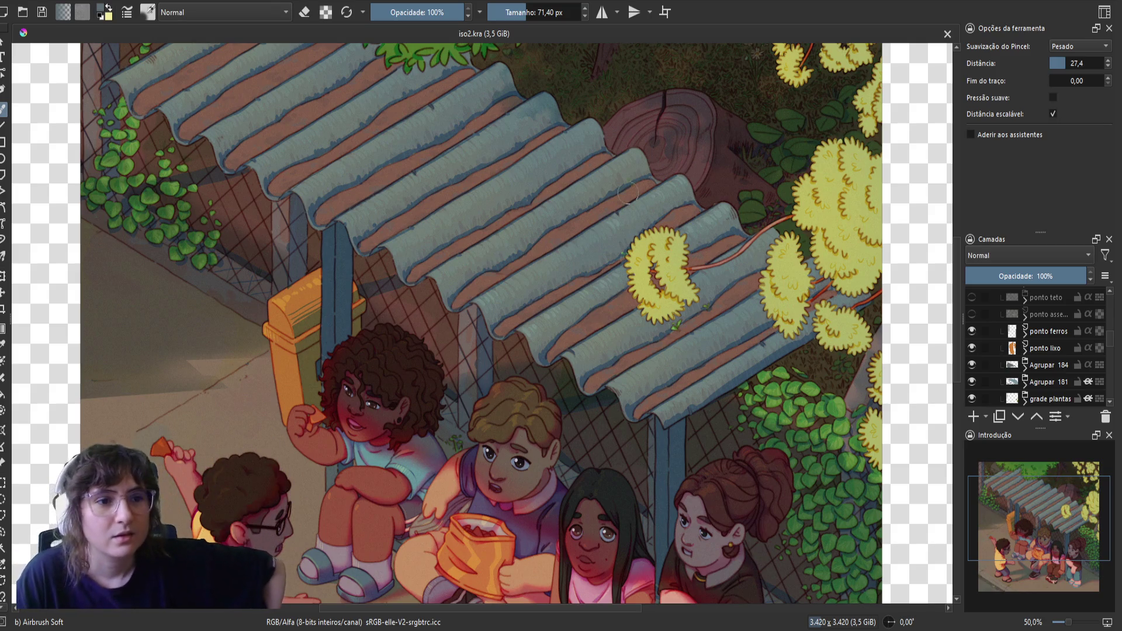
scroll(634, 184, down, 1)
drag(554, 326, 604, 261)
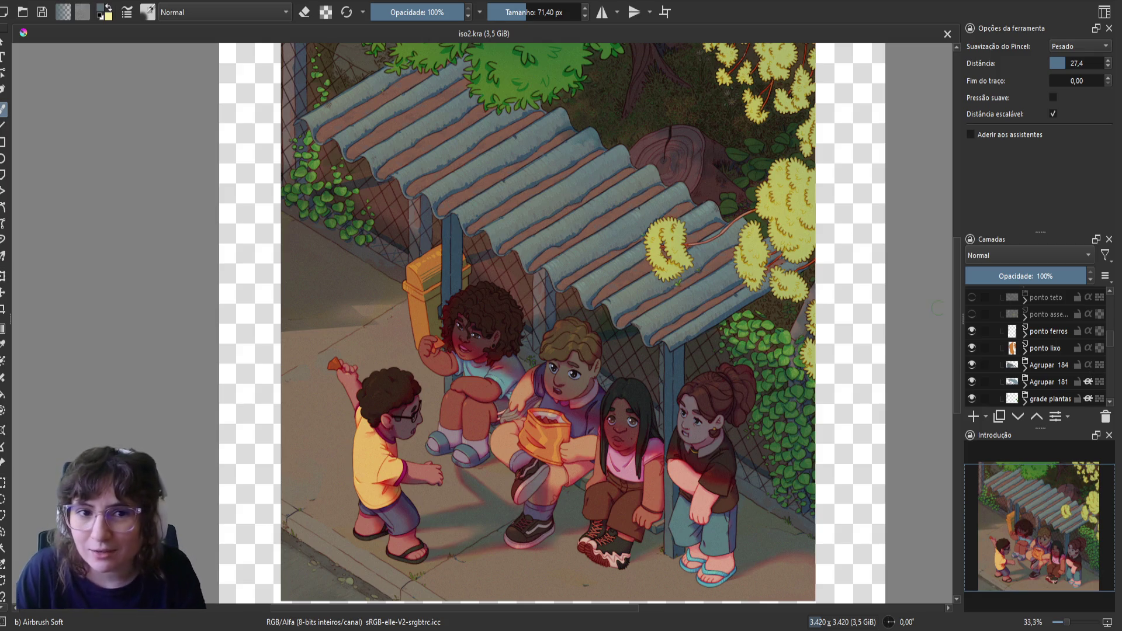
- Toggle ponto ferros, ponto lixo, Agrupar 184, Agrupar 181, Pintar cama and sombra to check each layer
click(973, 329)
click(973, 329)
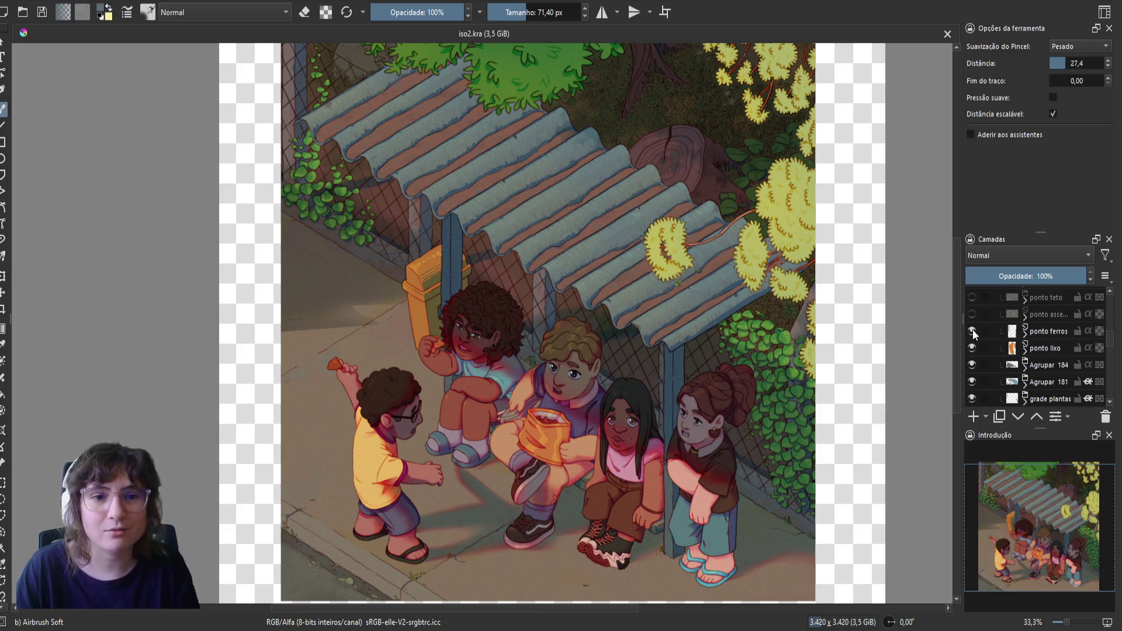
click(973, 348)
click(972, 348)
click(973, 364)
click(973, 365)
click(973, 382)
scroll(974, 347, up, 3)
click(972, 310)
click(971, 309)
click(972, 325)
click(972, 326)
click(972, 326)
click(972, 326)
click(972, 325)
click(972, 325)
- Group sombra with inherit alpha off, set the group to Queima suave, add a paint layer, and save
click(1039, 325)
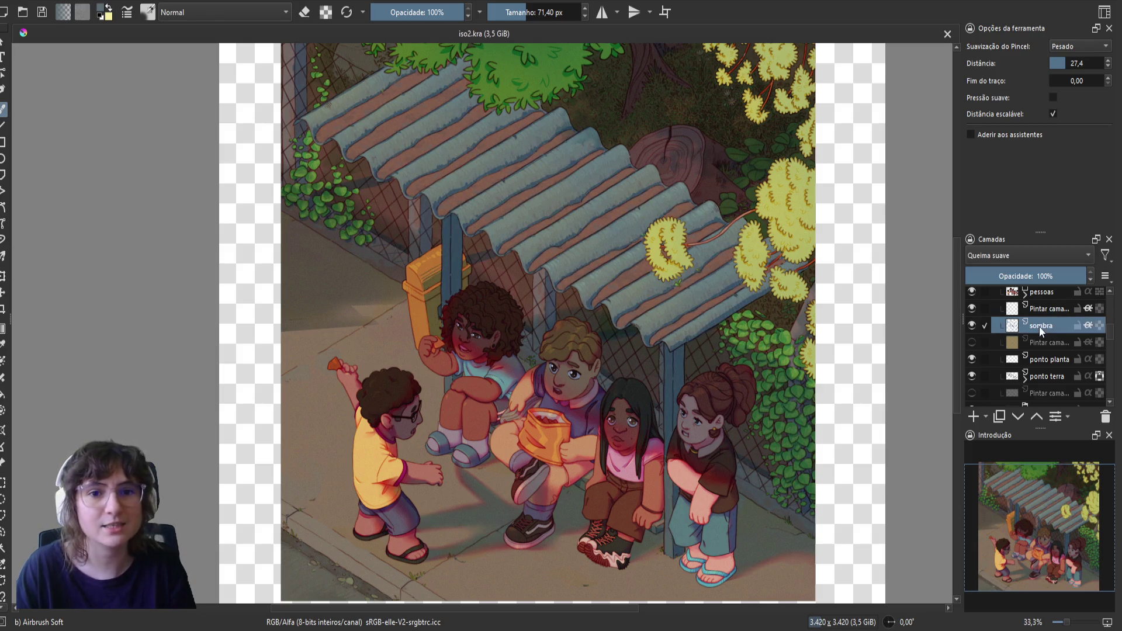
click(1088, 326)
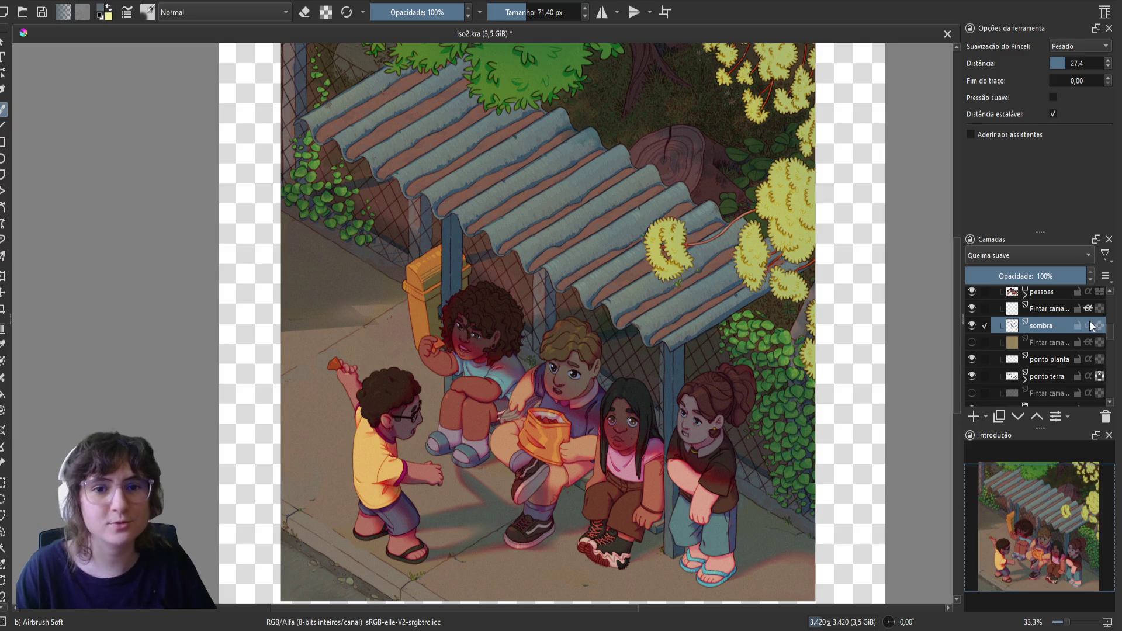
key(ctrl+g)
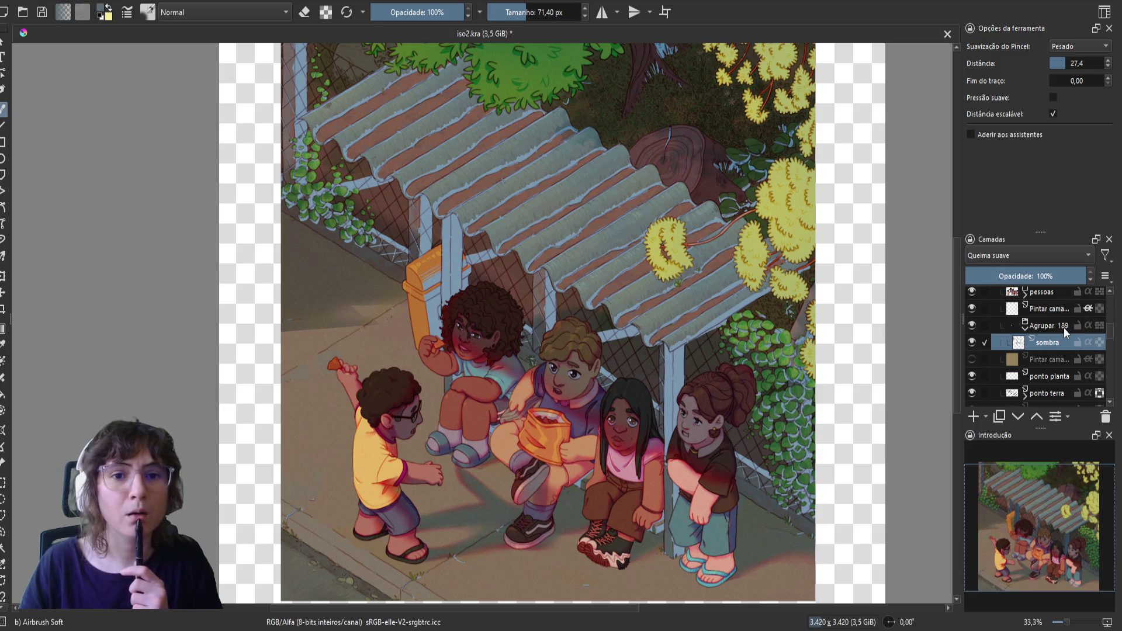
click(1065, 327)
click(1030, 256)
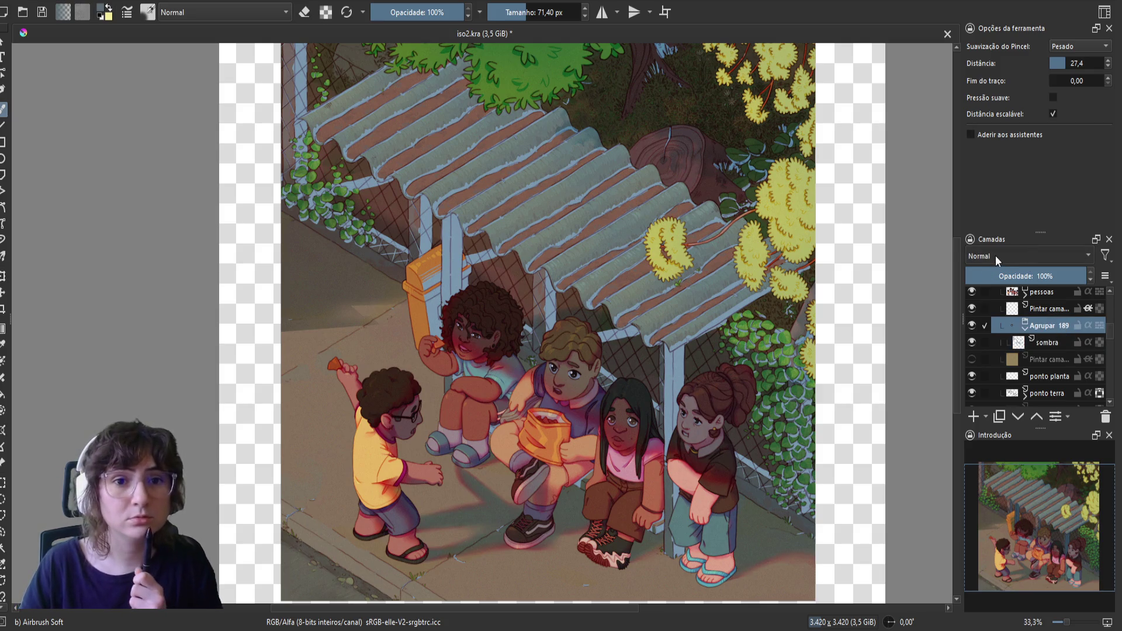
click(995, 255)
click(973, 417)
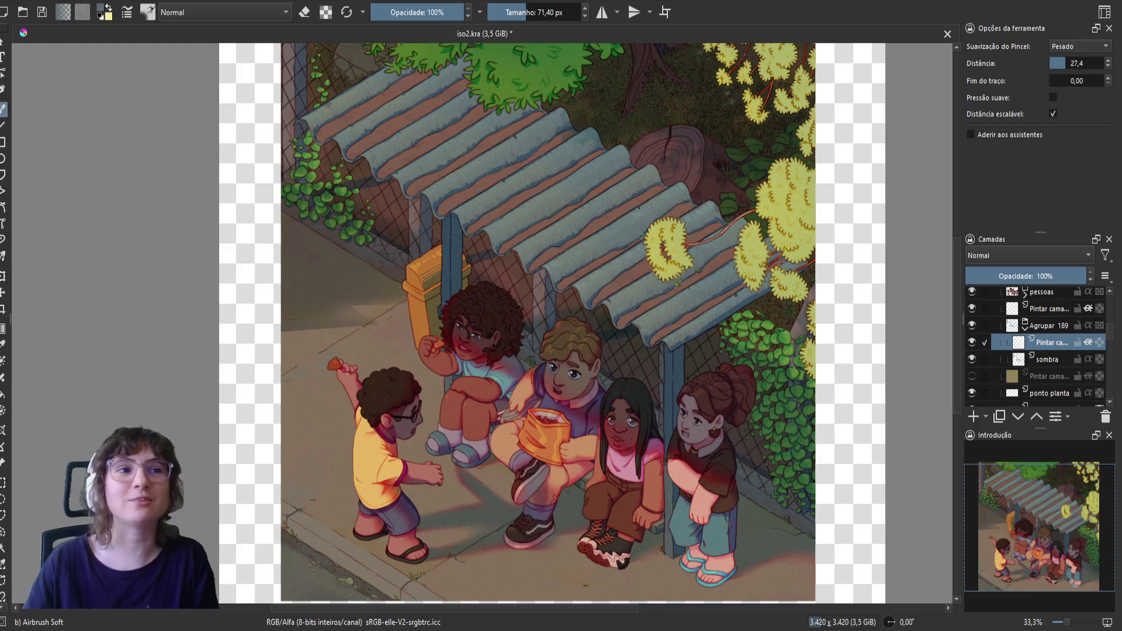
key(ctrl+s)
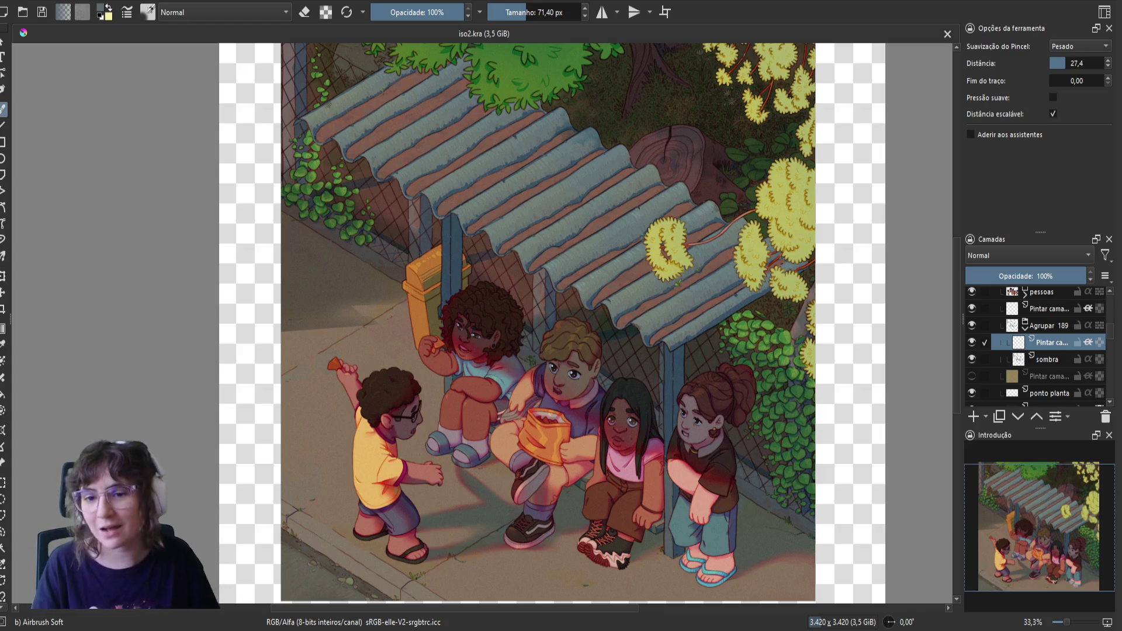
scroll(505, 330, up, 1)
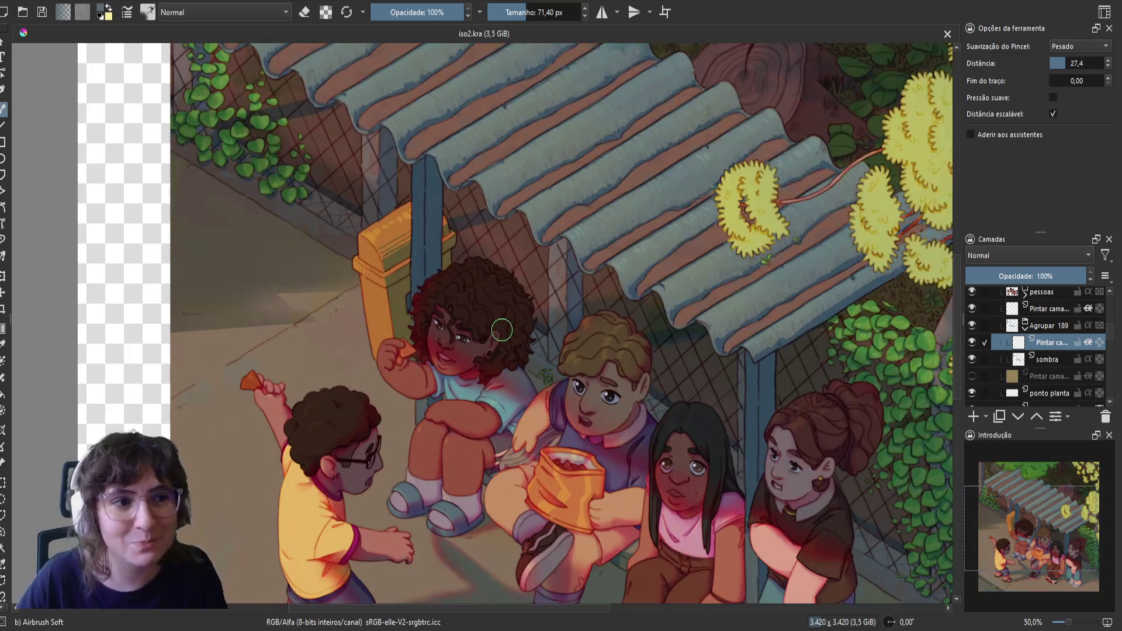
drag(537, 393, 531, 417)
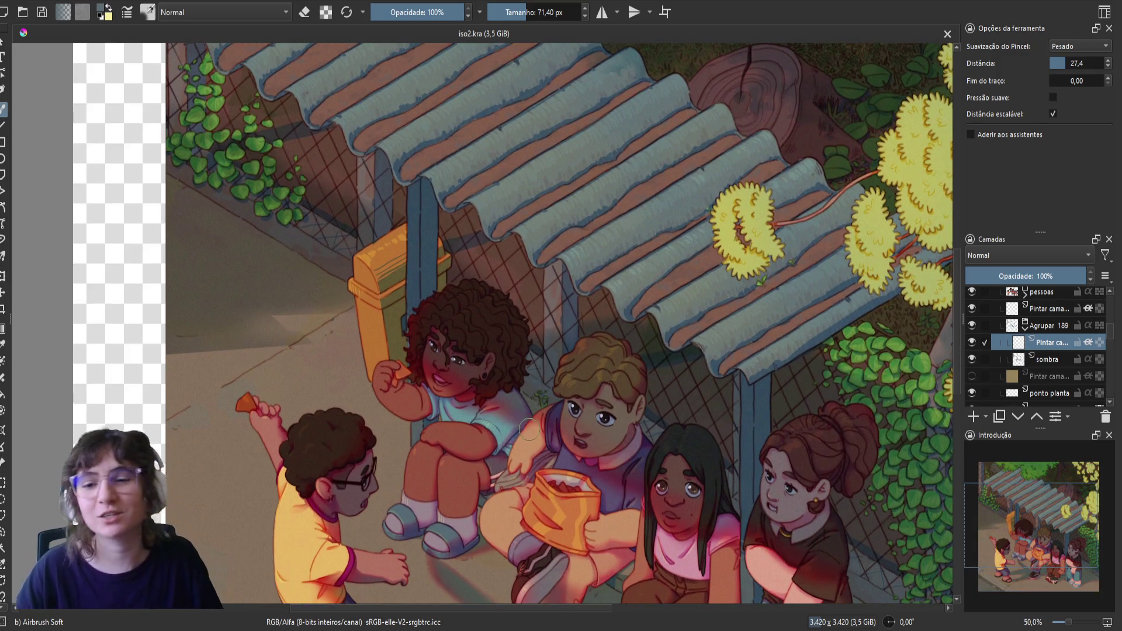